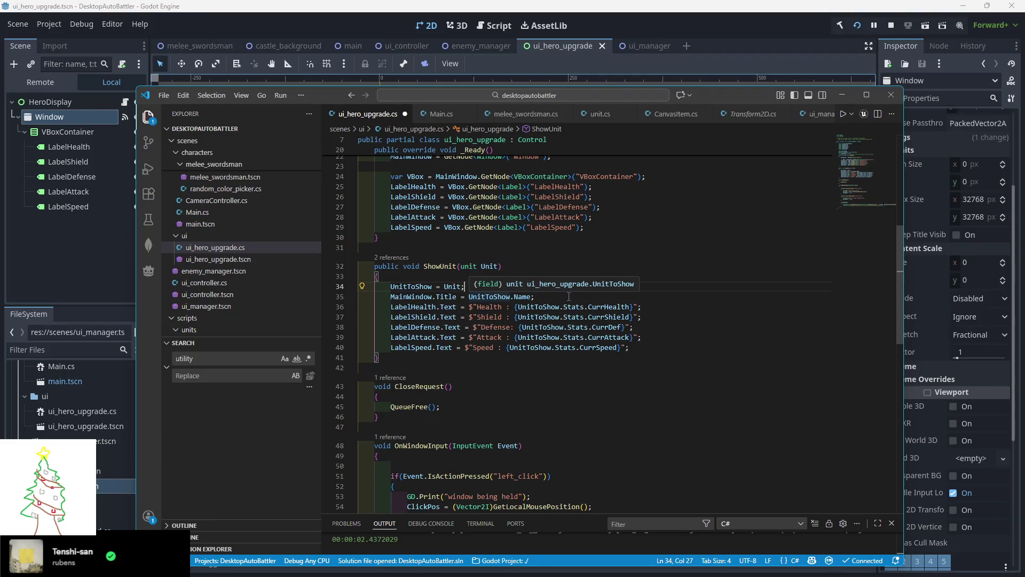
Delete ' - ClickPos' from the WindowSetPosition call on line 66, then stop the game
scroll(499, 332, down, 3)
scroll(499, 333, down, 5)
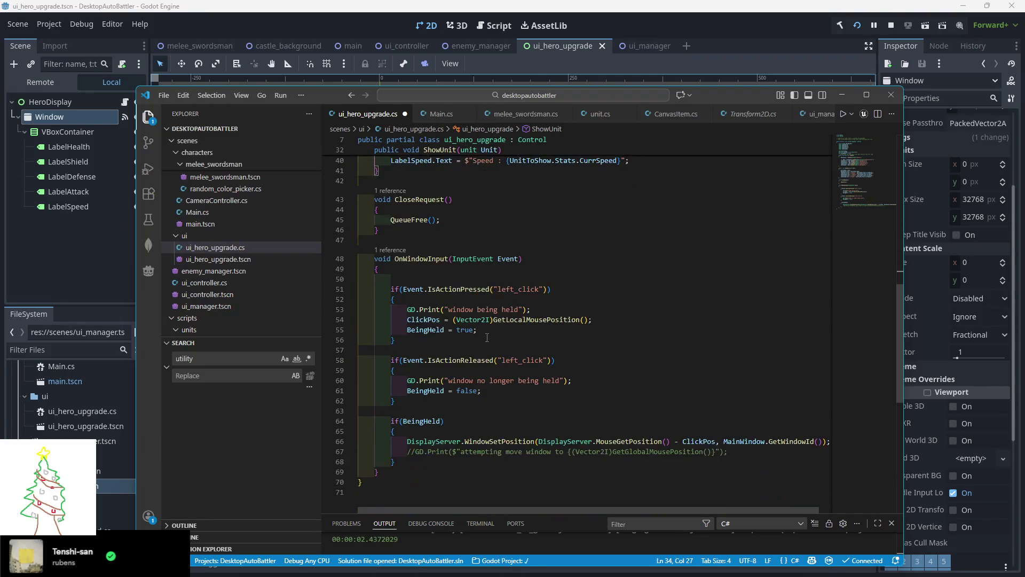
scroll(460, 353, down, 1)
double_click(499, 388)
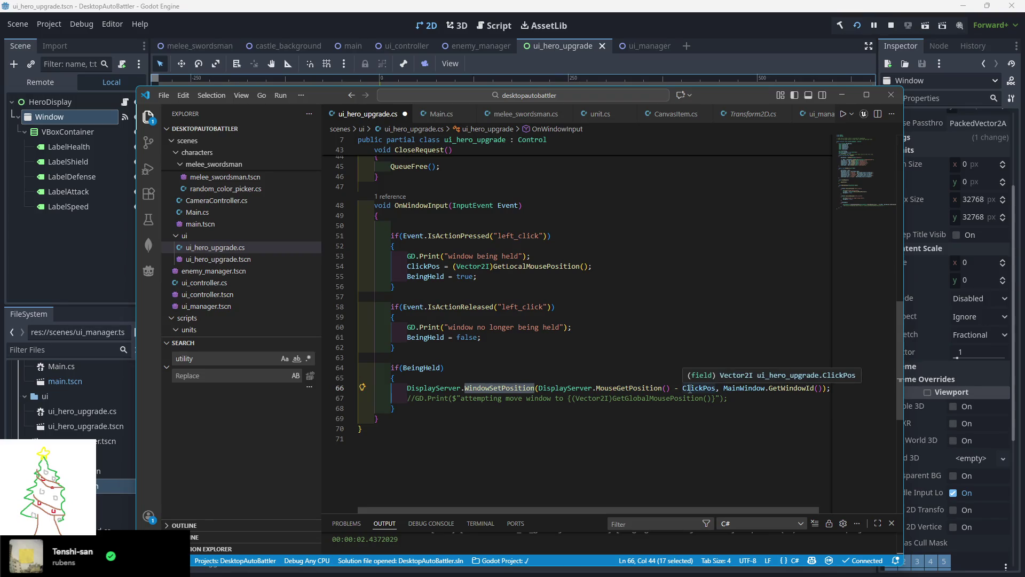
click(685, 388)
drag(671, 389, 717, 389)
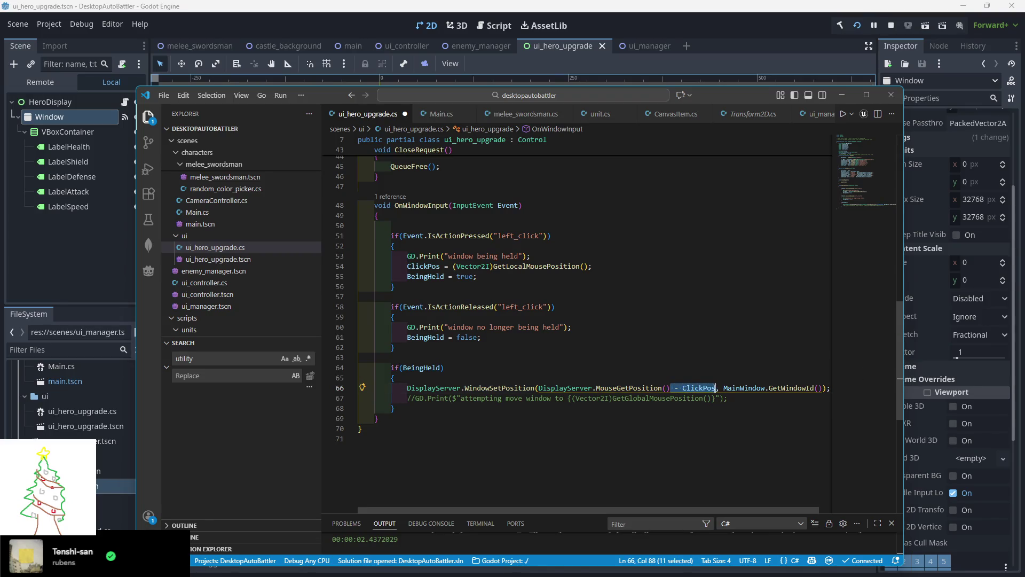
key(BackSpace)
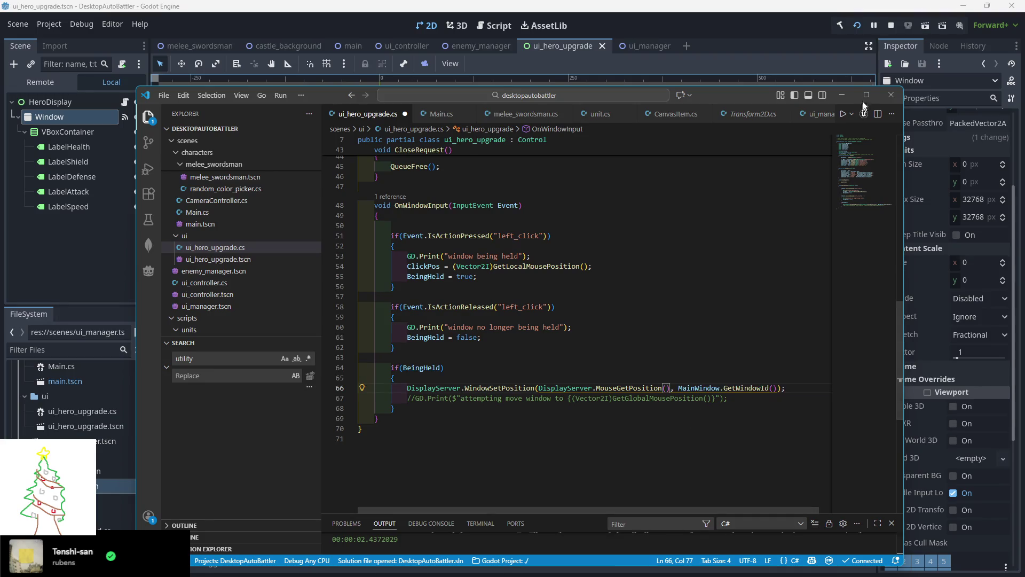
click(891, 31)
Rerun the game, click a unit and drag its stats popup, then stop the run
click(856, 25)
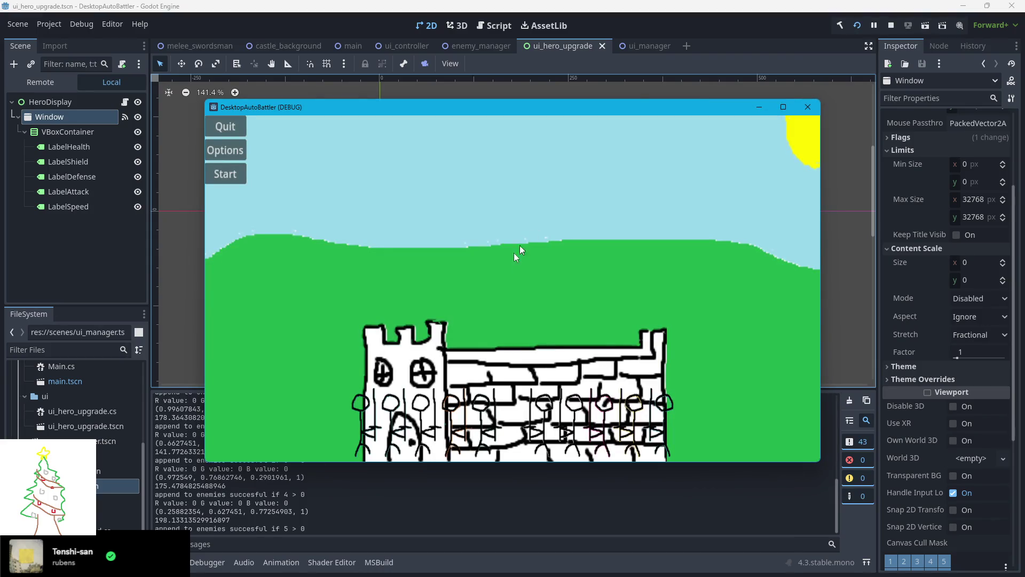
click(530, 232)
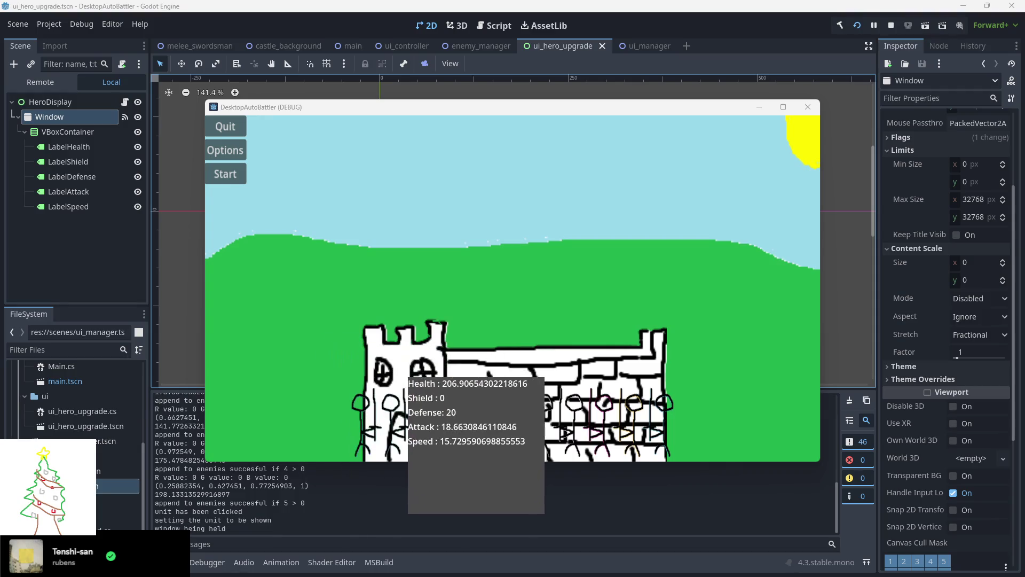
mouse_move(387, 328)
mouse_down()
mouse_move(463, 390)
mouse_move(376, 253)
mouse_move(422, 420)
mouse_move(355, 323)
mouse_move(448, 390)
mouse_move(345, 336)
mouse_move(366, 330)
mouse_move(374, 300)
mouse_up()
click(891, 25)
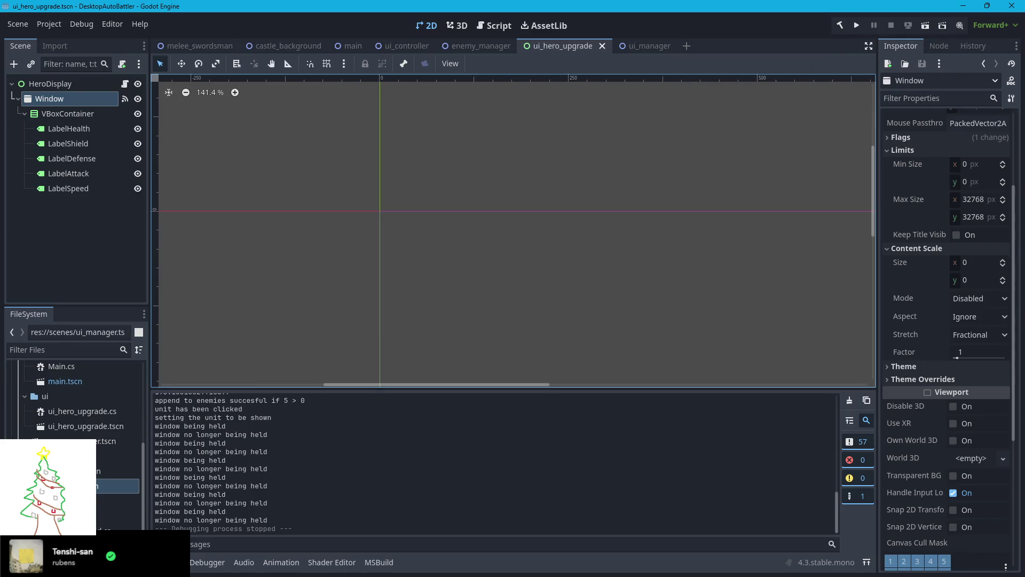
key(alt+Tab)
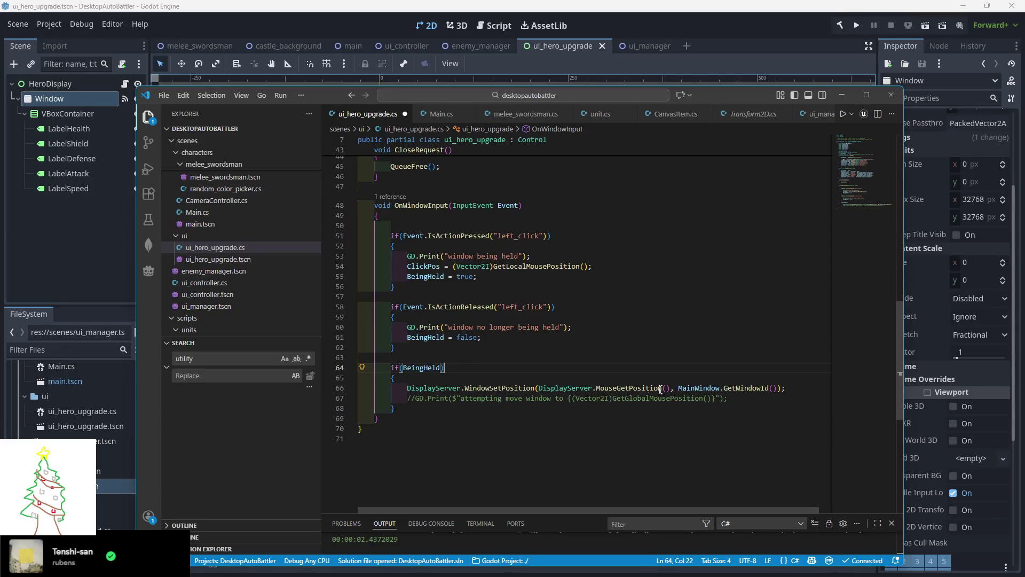
Re-add ' - ClickPos' after MouseGetPosition() on line 66 and save the script
mouse_move(619, 390)
mouse_move(501, 384)
scroll(471, 422, up, 3)
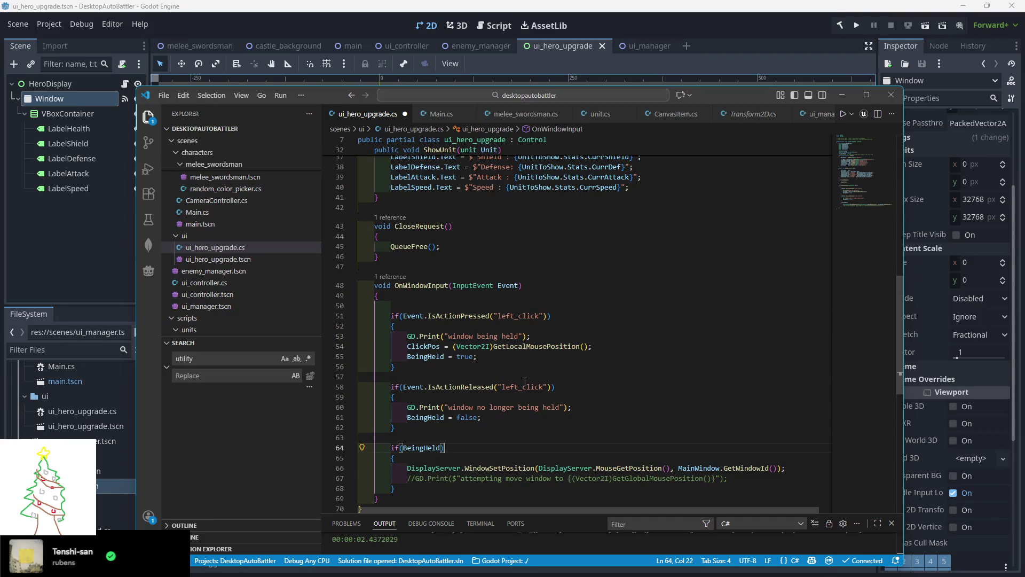
click(667, 468)
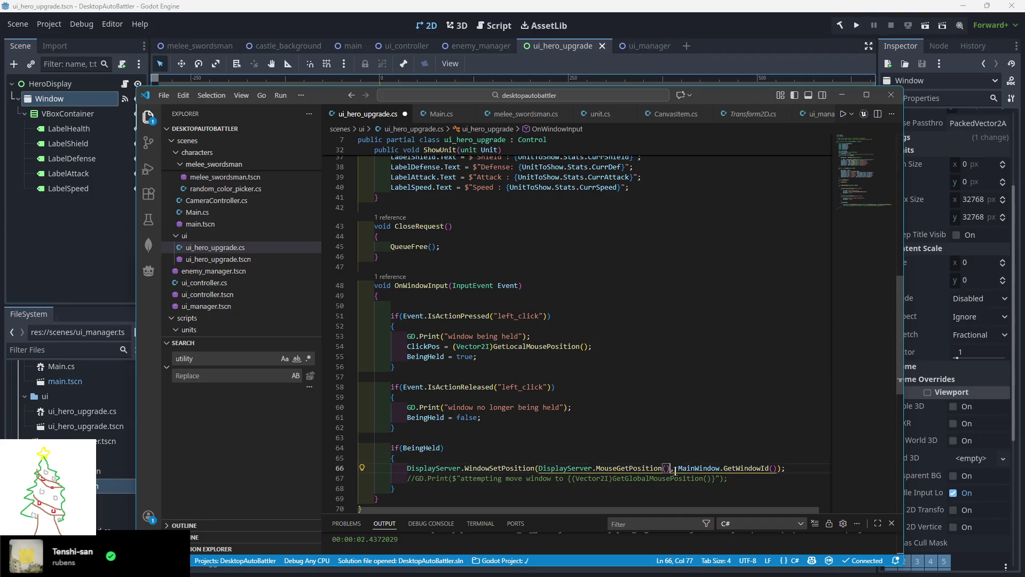
text(- ClickPos)
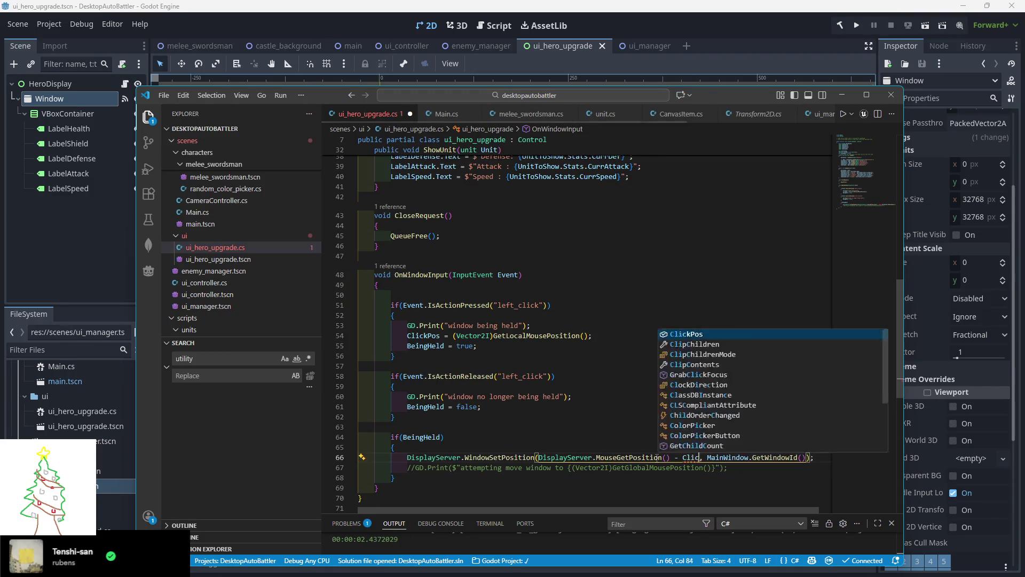
key(Escape)
key(Up)
key(Up)
key(Up)
key(ctrl+s)
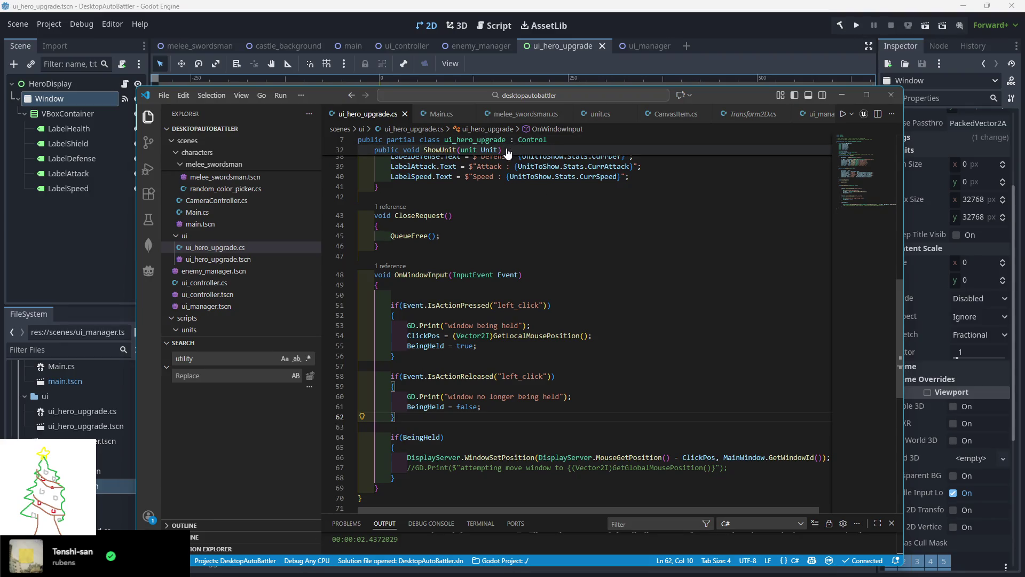
Close CanvasItem.cs, comment out line 65's WindowSetPosition in unit.cs, and run the game
click(671, 122)
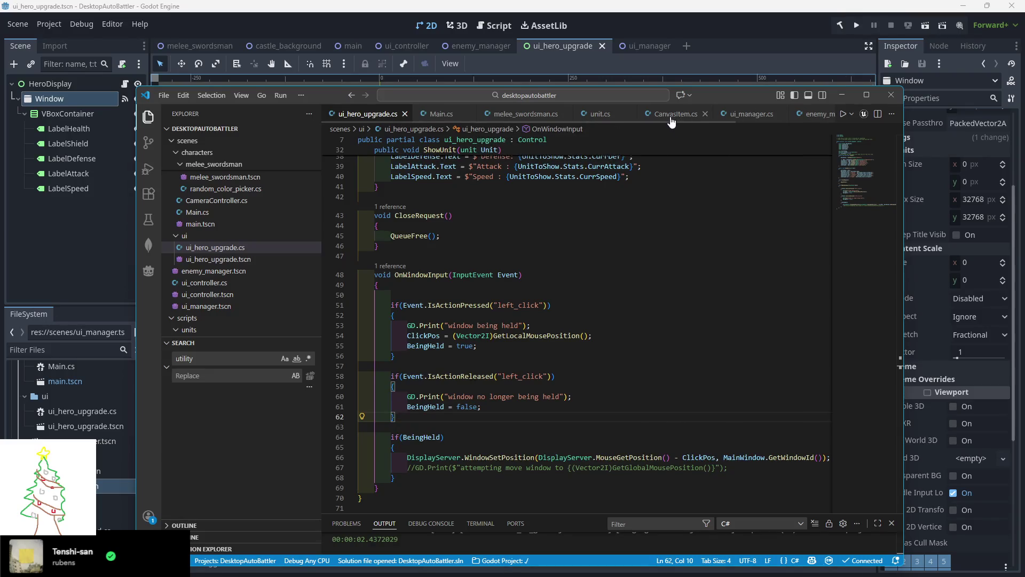
middle_click(671, 121)
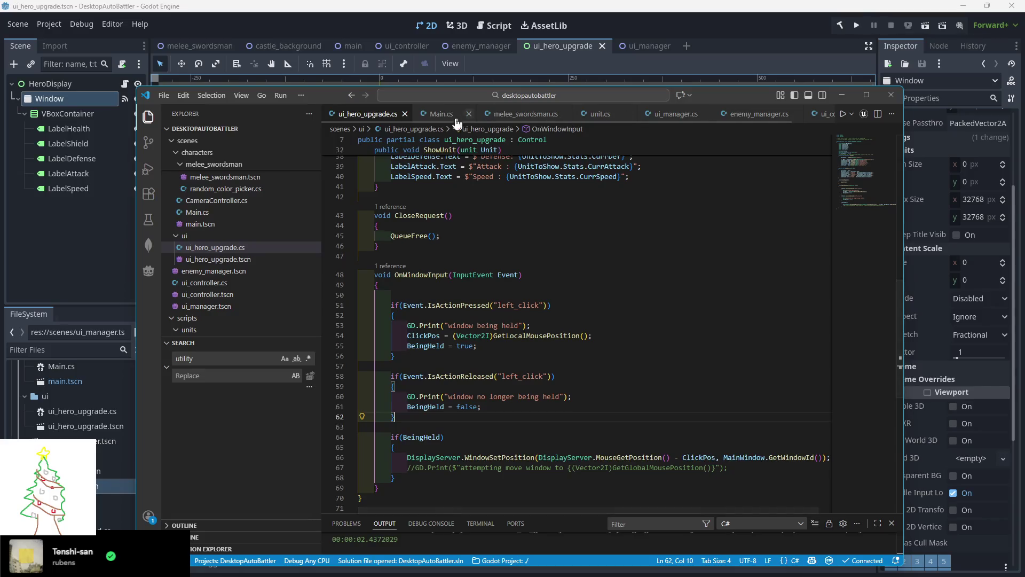
click(600, 113)
scroll(427, 293, down, 2)
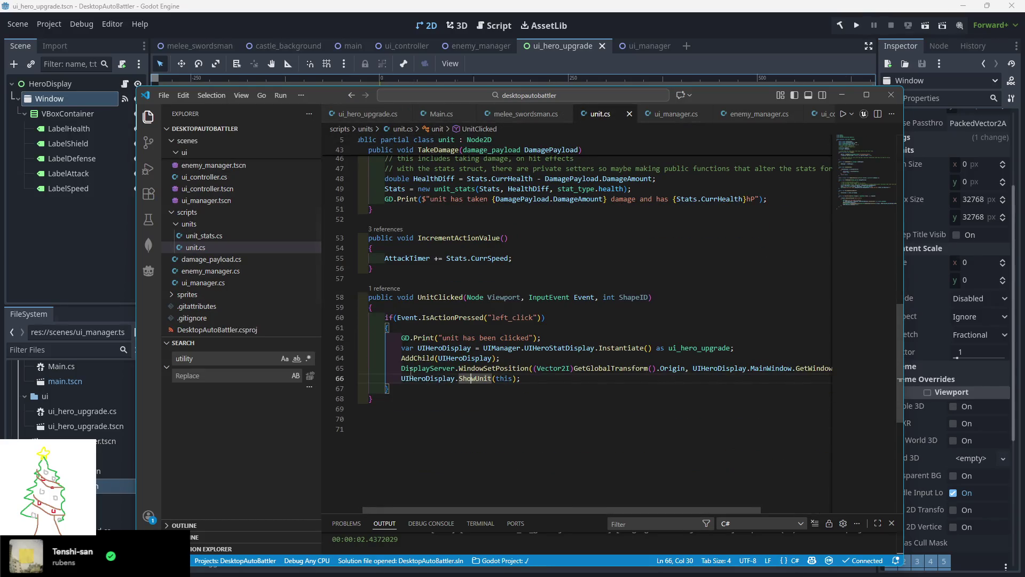
click(402, 368)
key(ctrl+slash)
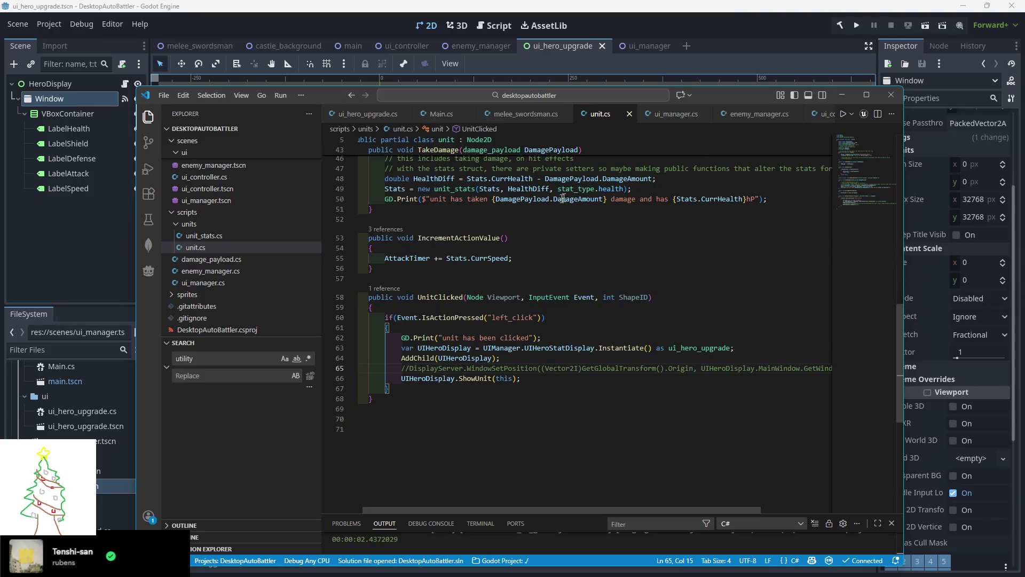
click(858, 26)
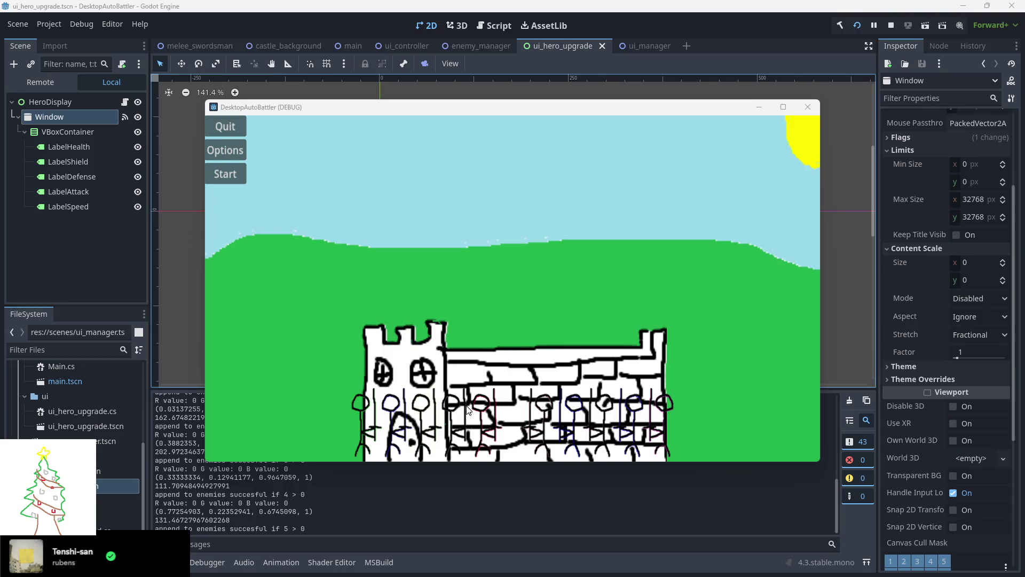
Drag the unit stats popup and shift the game window slightly right and down
mouse_move(373, 373)
mouse_down()
mouse_move(373, 357)
mouse_move(388, 350)
mouse_move(377, 366)
mouse_move(422, 377)
mouse_move(420, 419)
mouse_move(401, 361)
mouse_move(428, 355)
mouse_move(415, 348)
mouse_move(443, 316)
mouse_move(316, 261)
mouse_move(246, 270)
mouse_up()
click(258, 226)
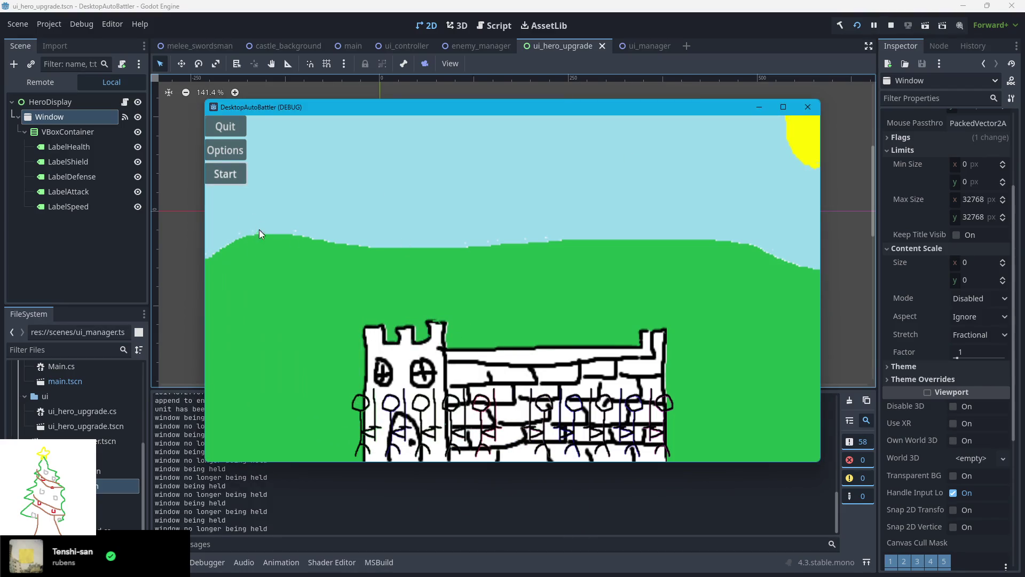
drag(323, 107, 380, 111)
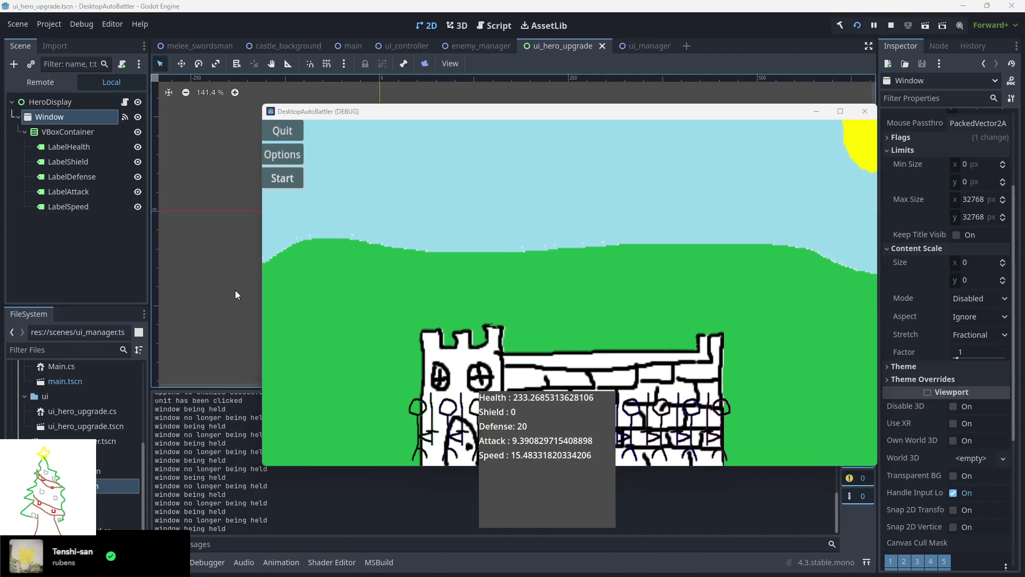
click(228, 227)
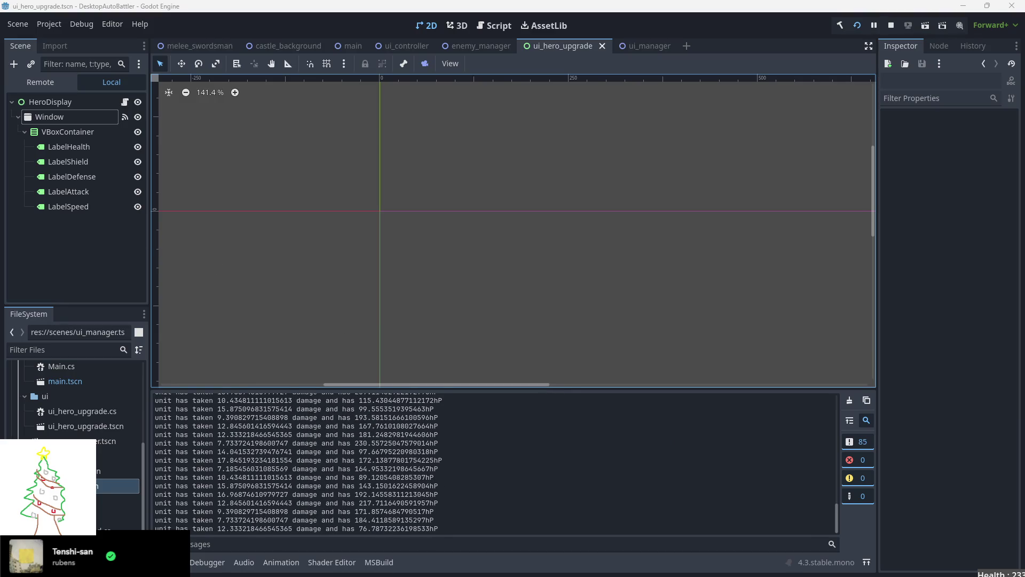
key(alt+Tab)
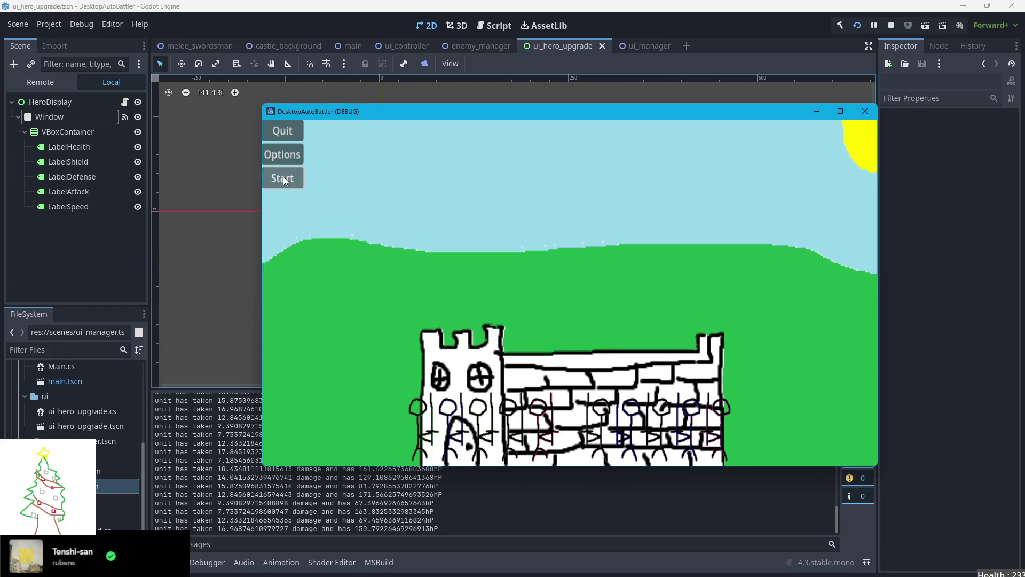
Click a unit and two units at the castle, then stop the game
click(422, 346)
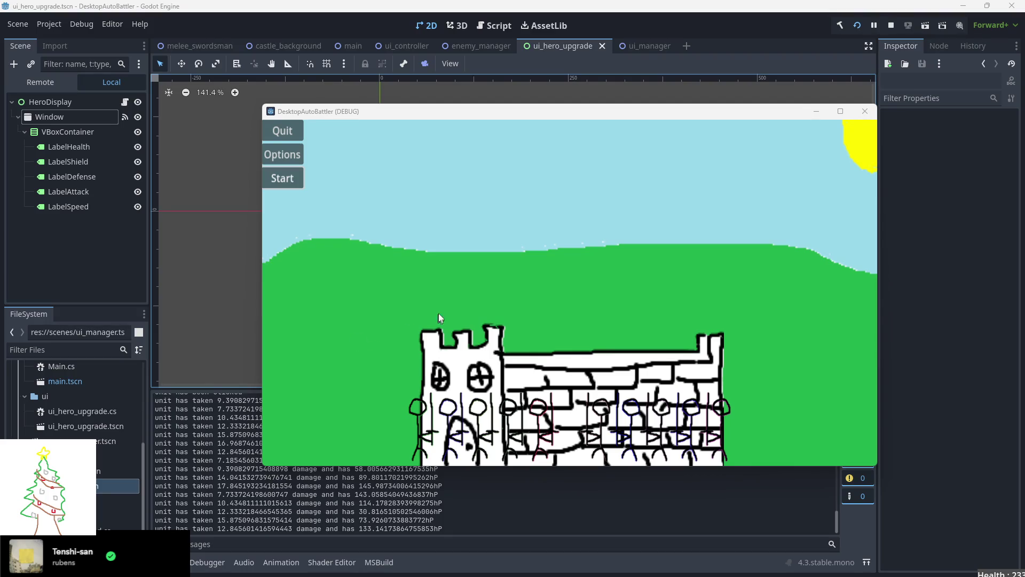
click(511, 419)
click(511, 419)
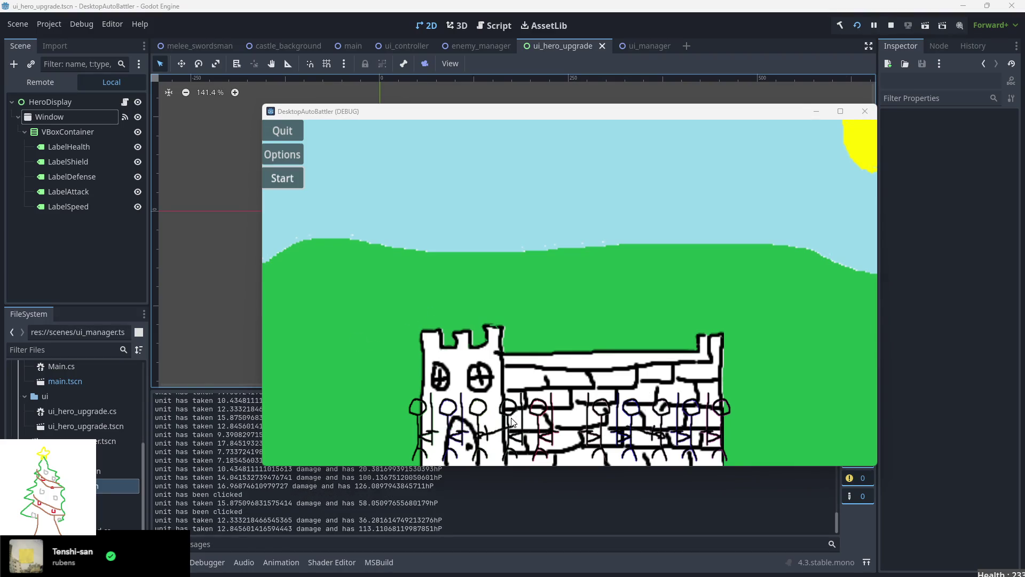
click(306, 160)
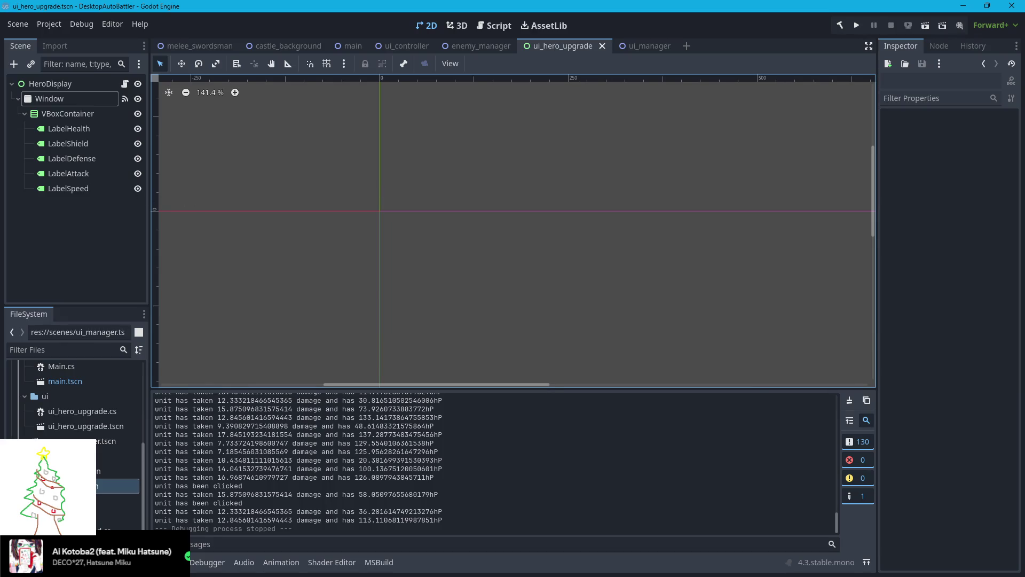
Bring up ui_hero_upgrade.cs in Visual Studio Code
key(alt+Tab)
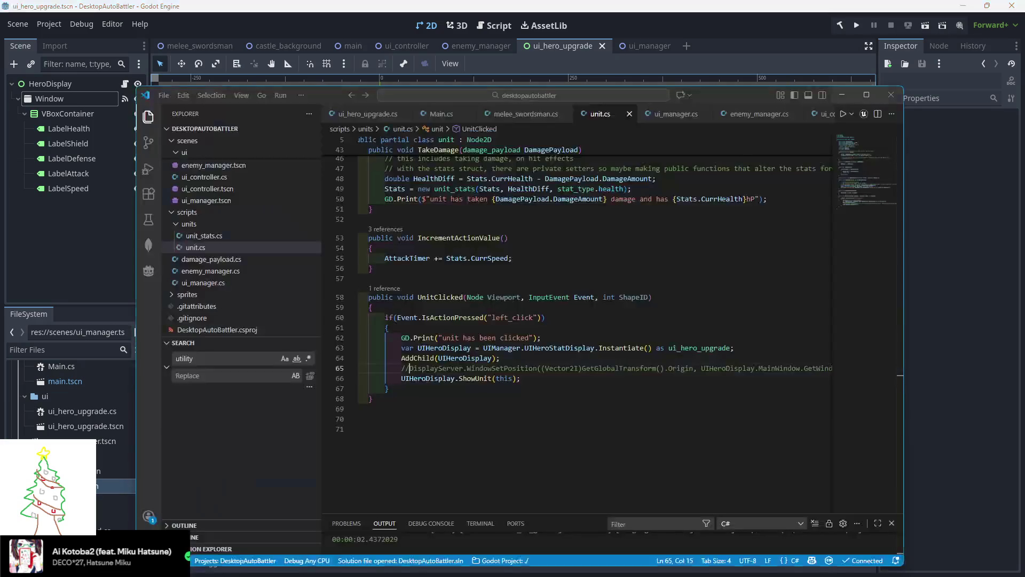
click(539, 383)
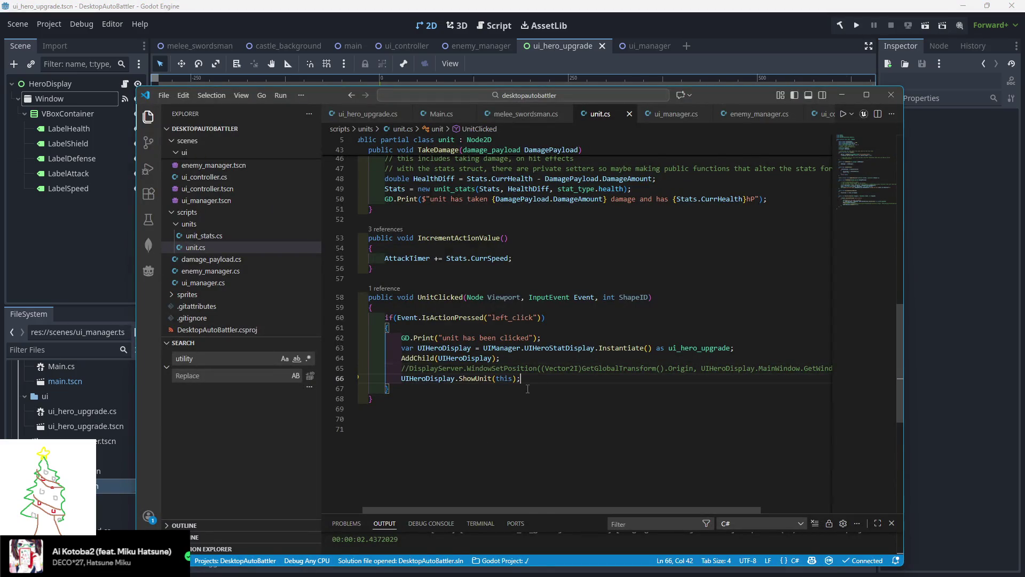
click(527, 359)
click(368, 114)
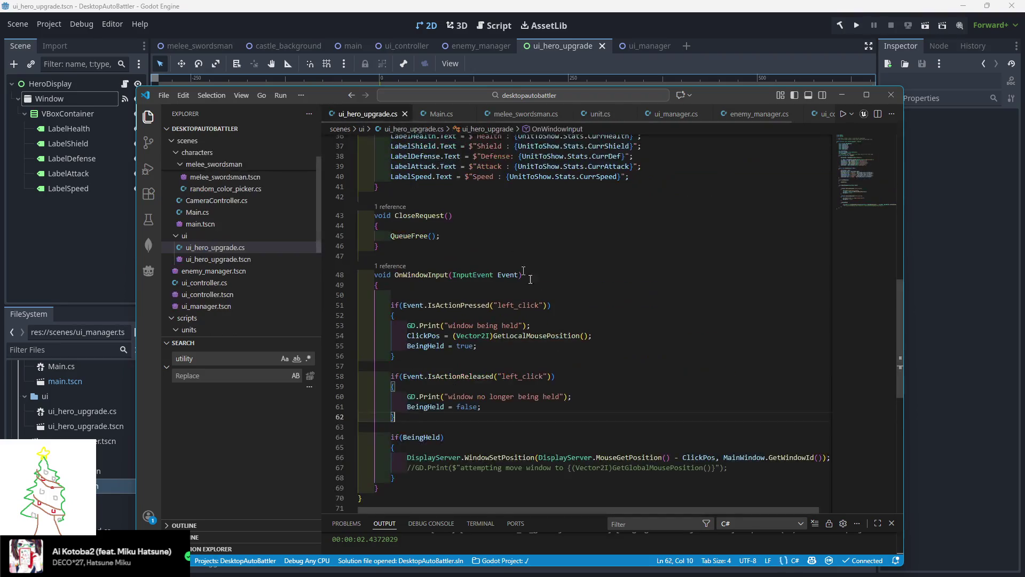
Check the Window node's signals and properties, then read the HeroDisplay script's Control base class
key(alt+Tab)
click(939, 46)
click(901, 46)
click(50, 99)
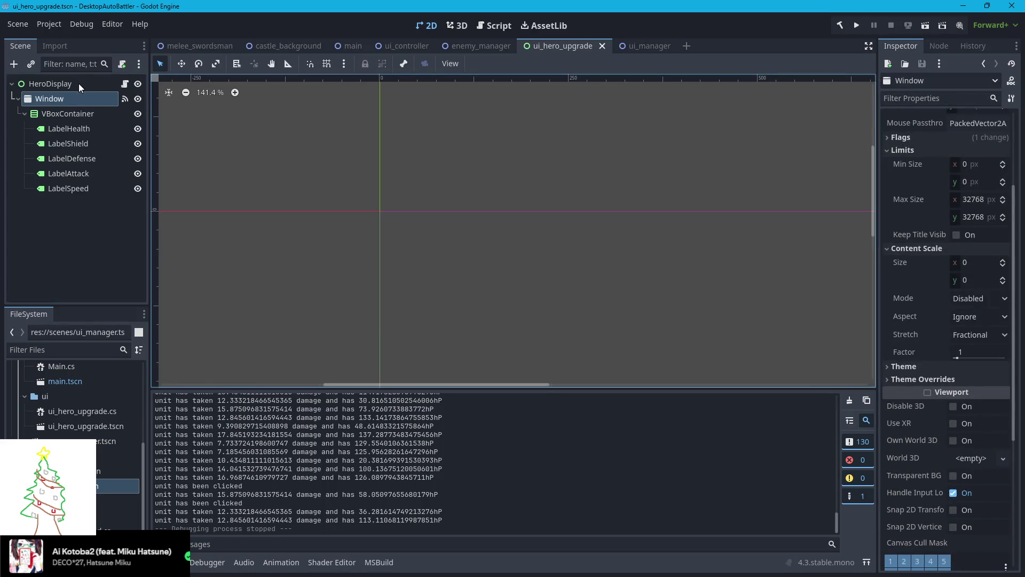
click(124, 82)
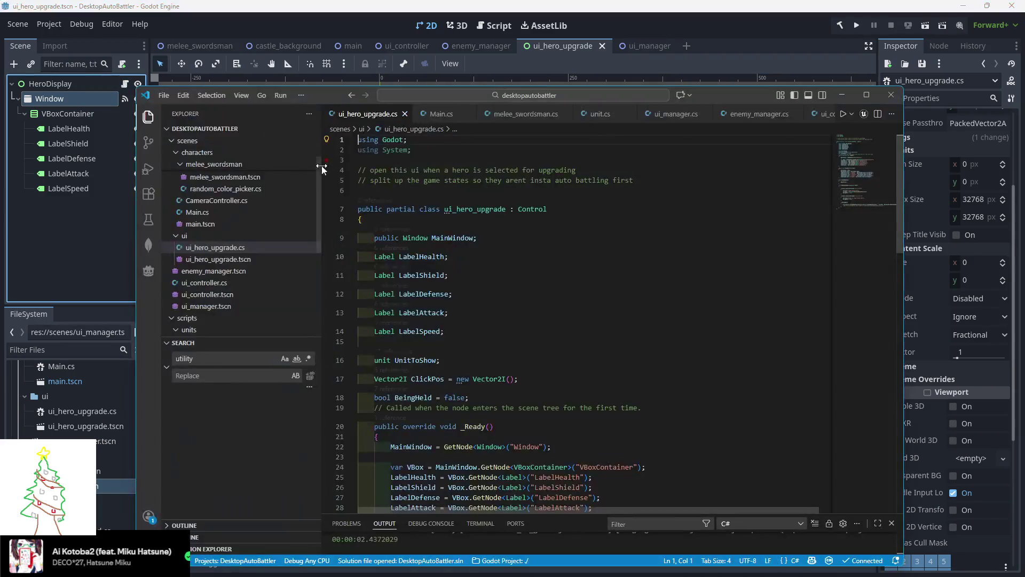
mouse_move(536, 212)
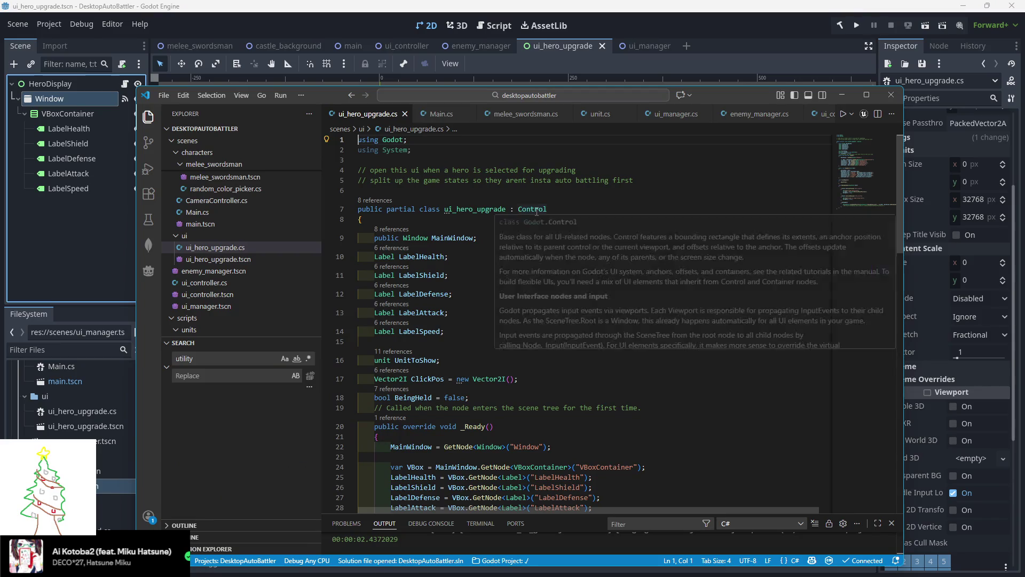
Make Window the scene root and delete the leftover HeroDisplay node
click(52, 85)
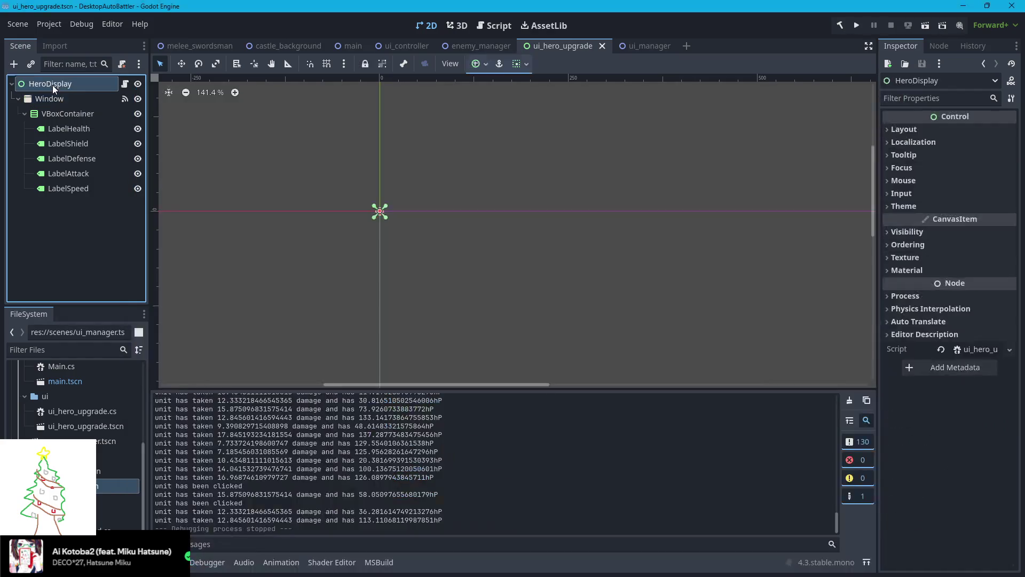
click(63, 98)
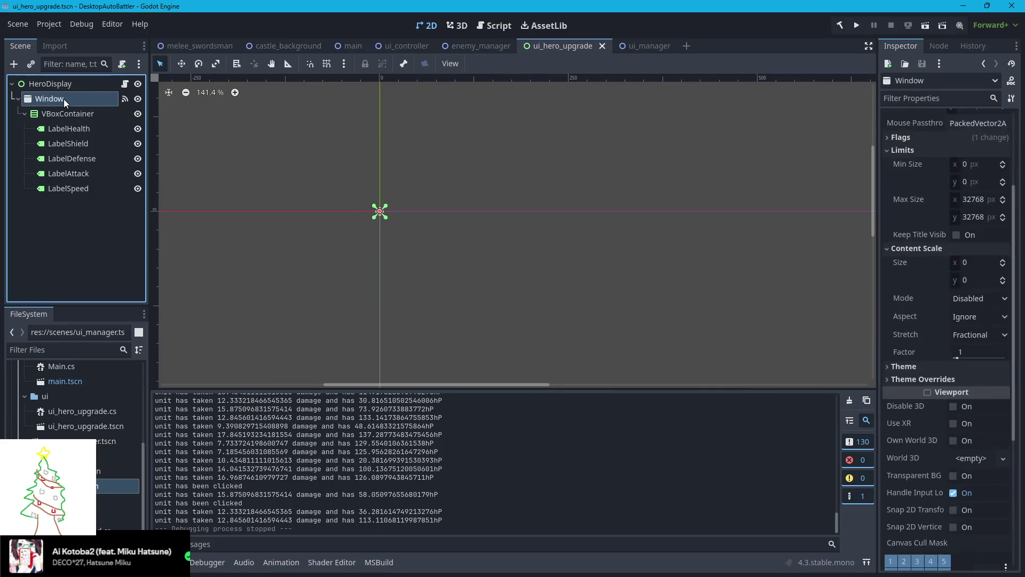
click(64, 87)
click(59, 99)
right_click(61, 99)
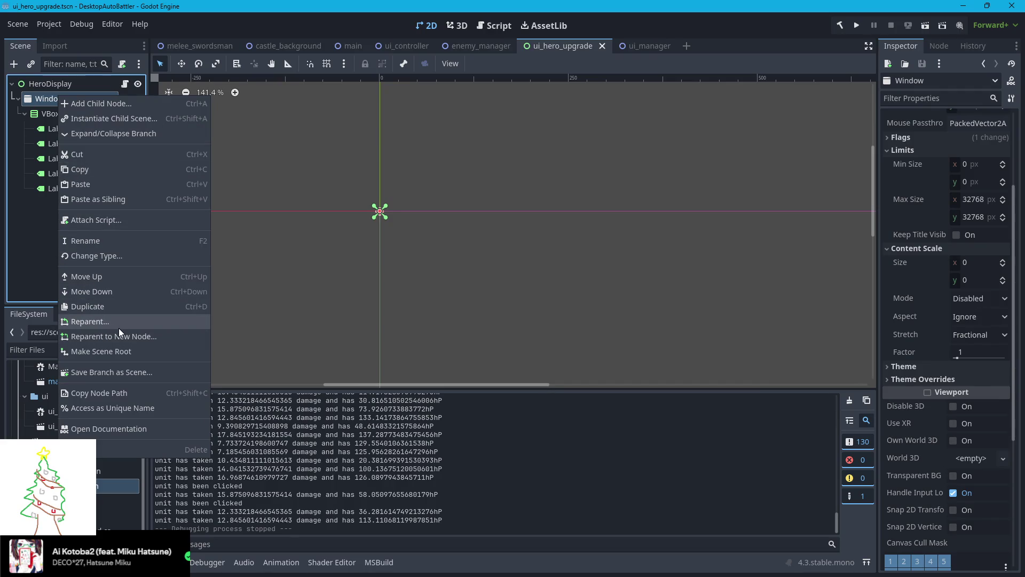
click(109, 351)
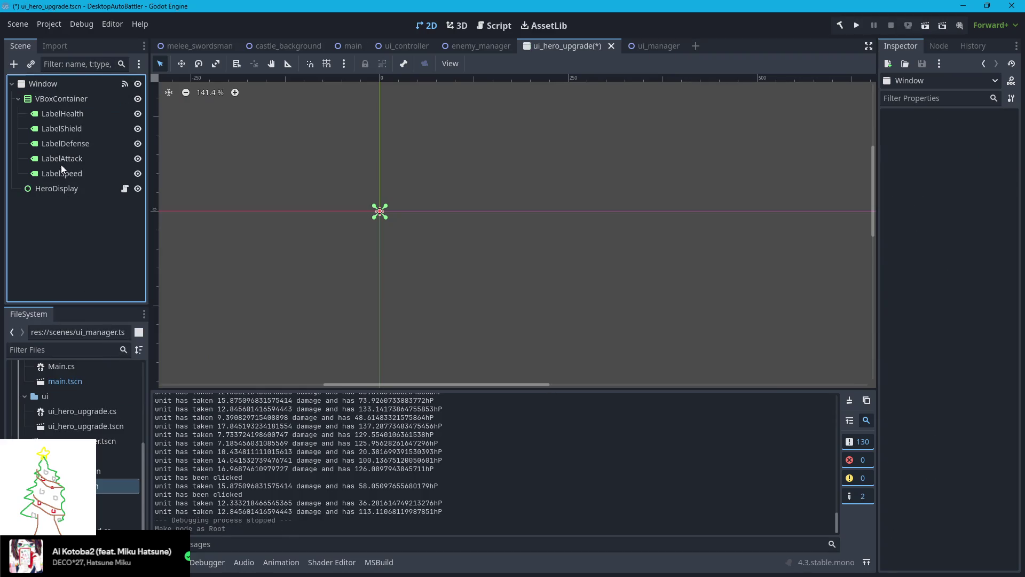
click(63, 188)
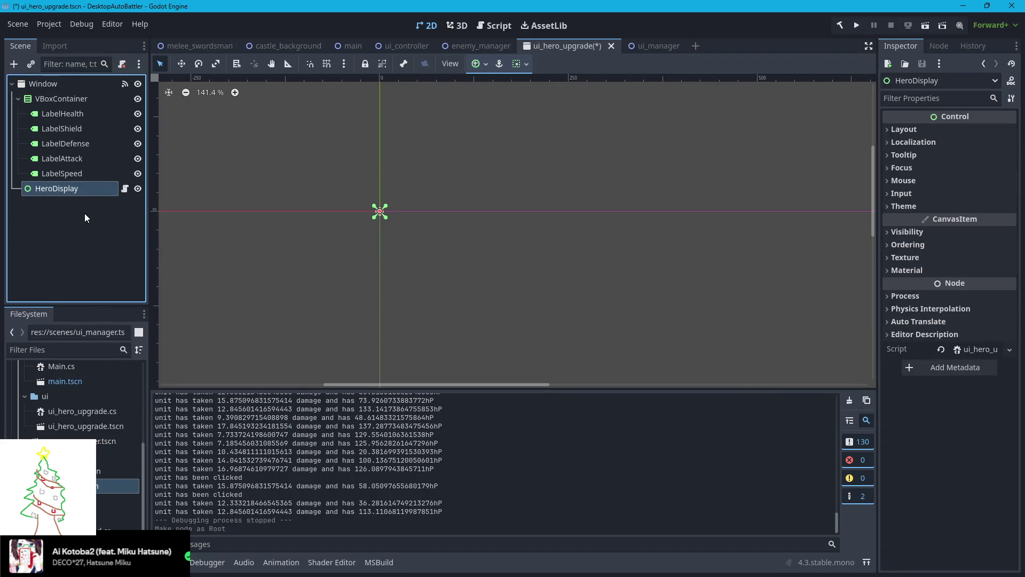
key(Delete)
click(495, 297)
Load ui_hero_upgrade.cs from the ui folder as Window's script and save the scene
click(78, 86)
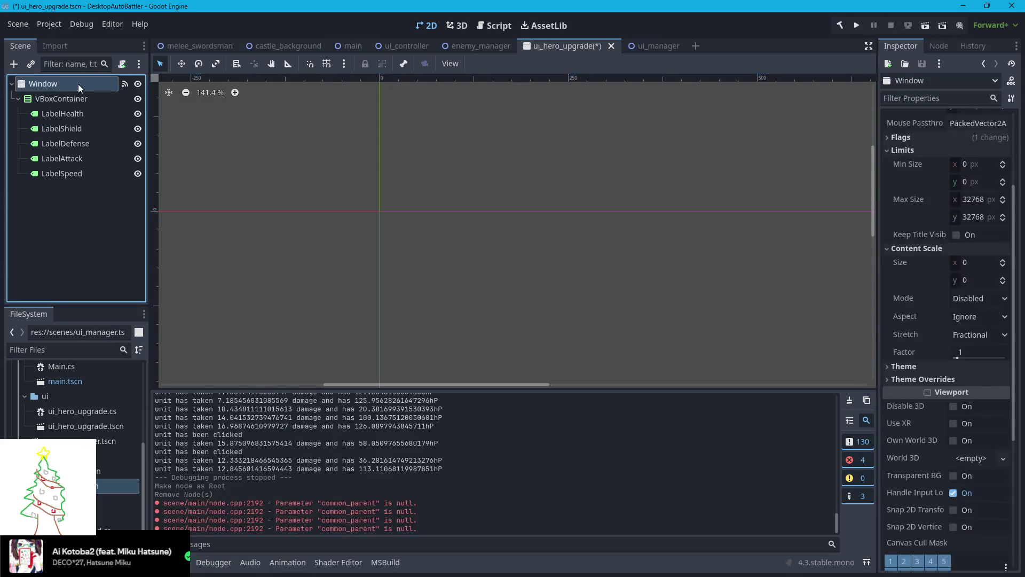
scroll(943, 361, down, 5)
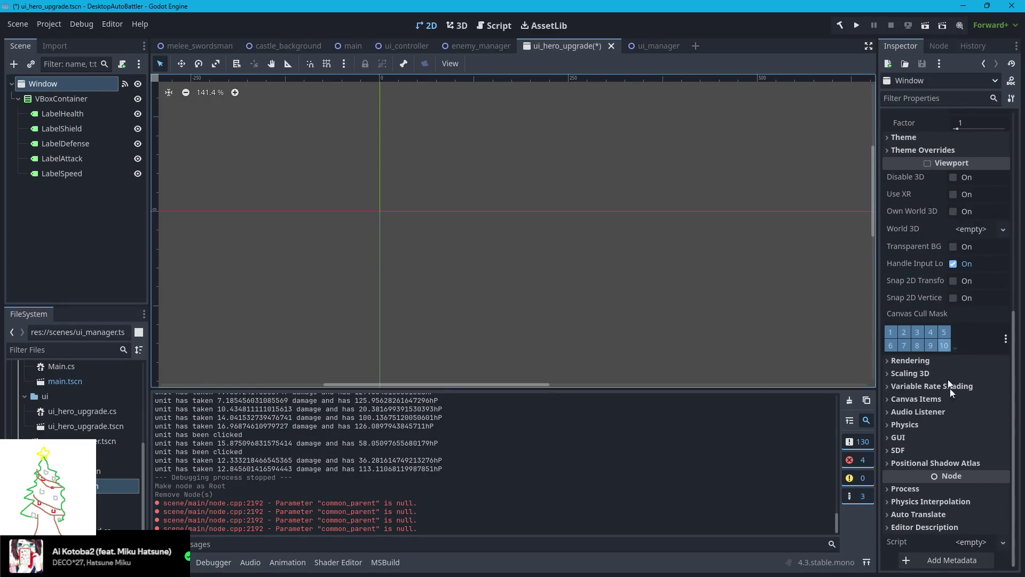
click(978, 543)
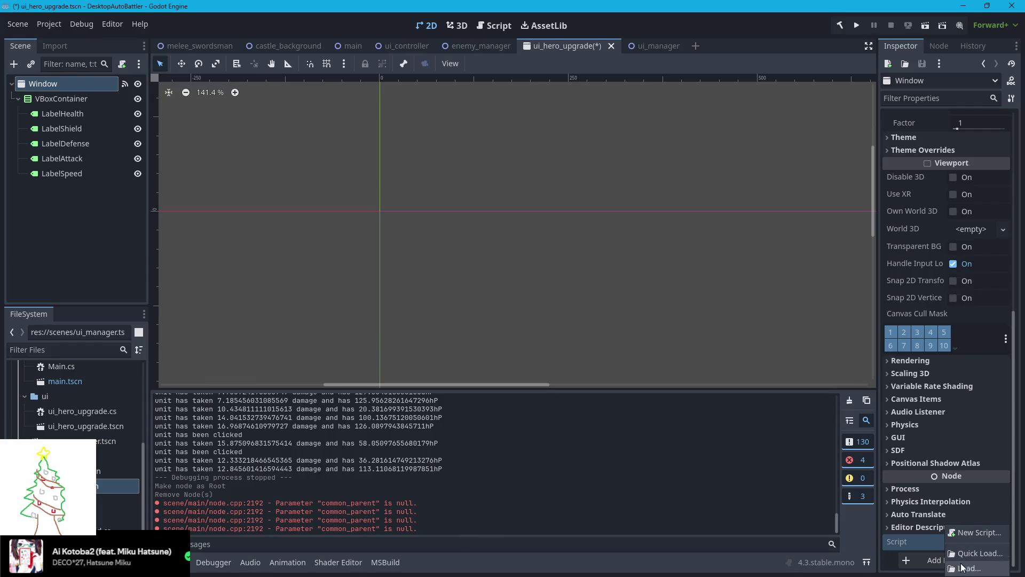
click(952, 564)
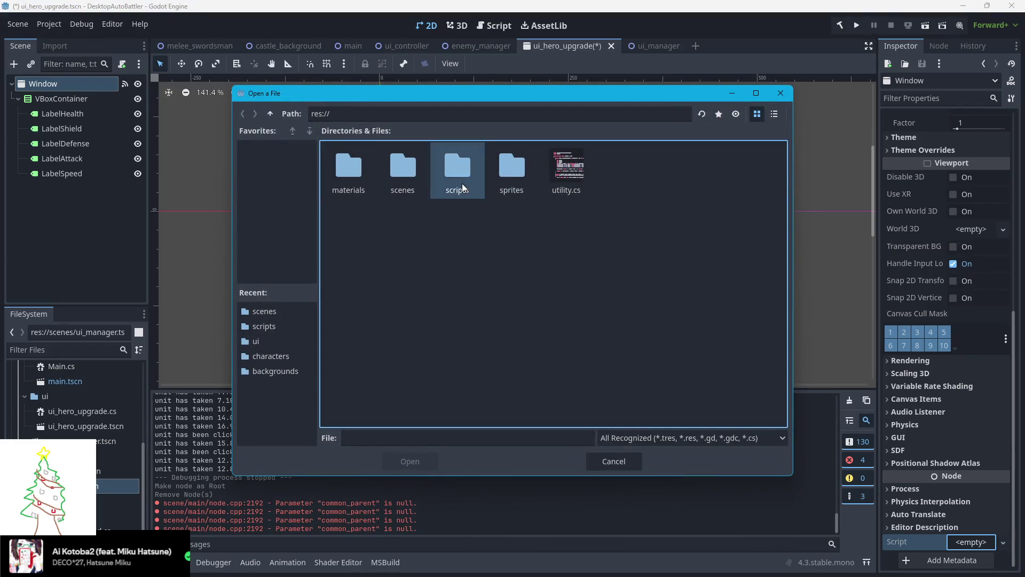
double_click(460, 181)
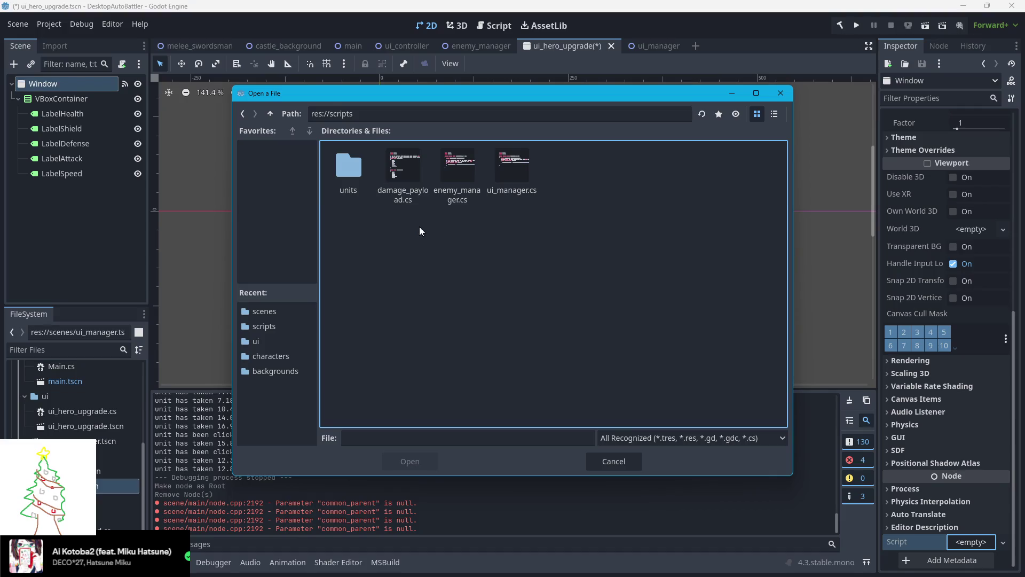
click(242, 114)
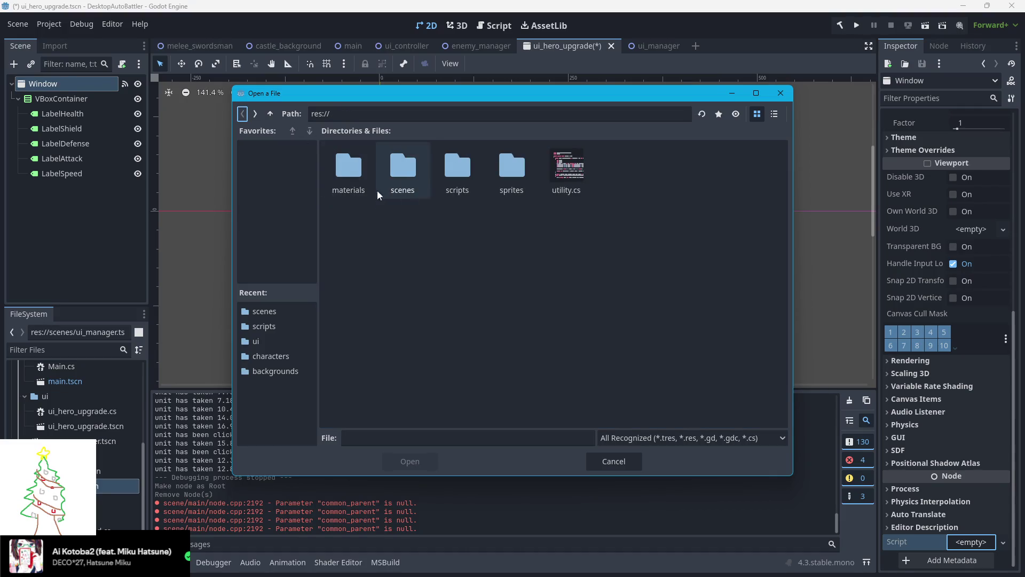
click(272, 343)
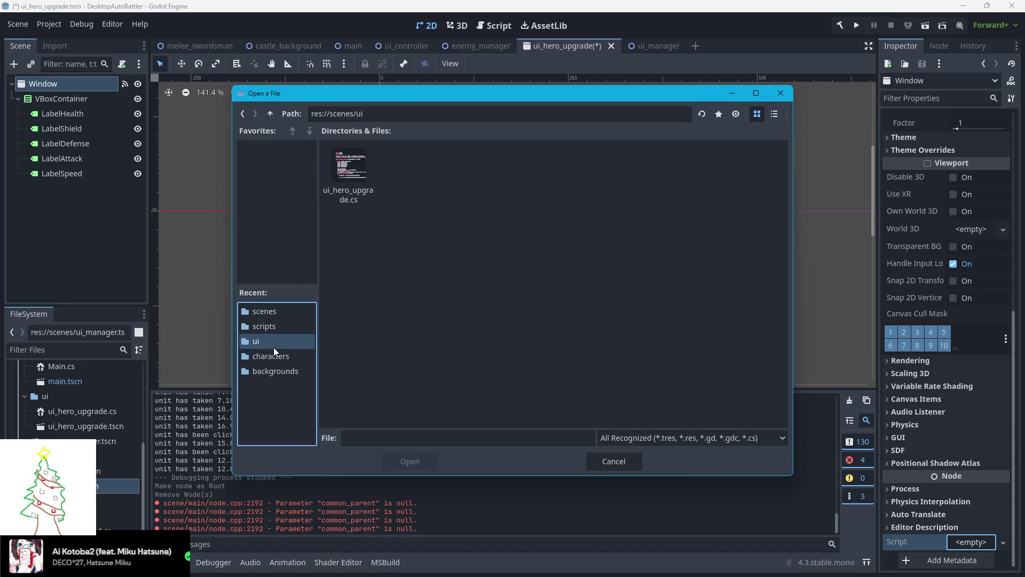
click(344, 197)
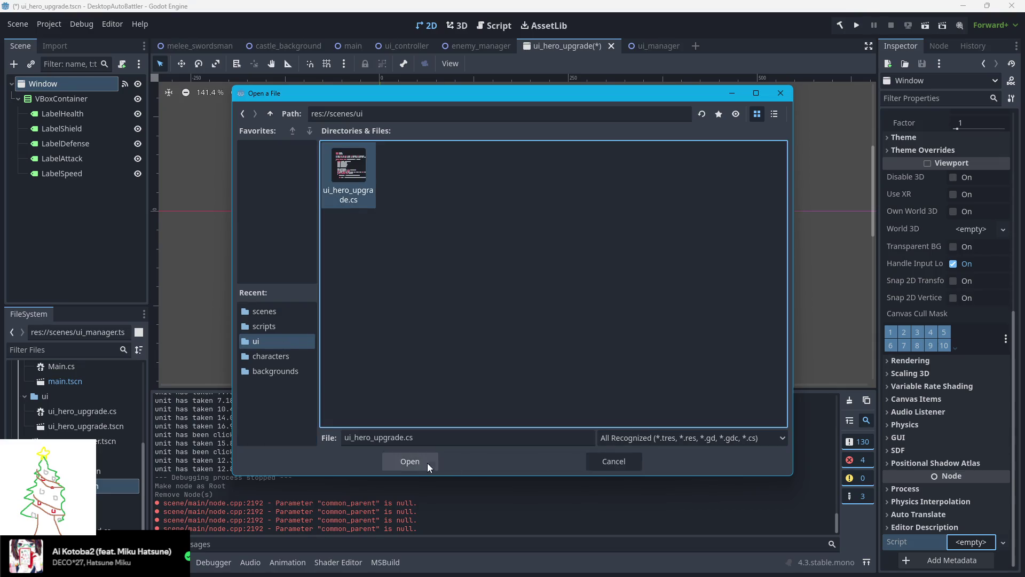
click(428, 462)
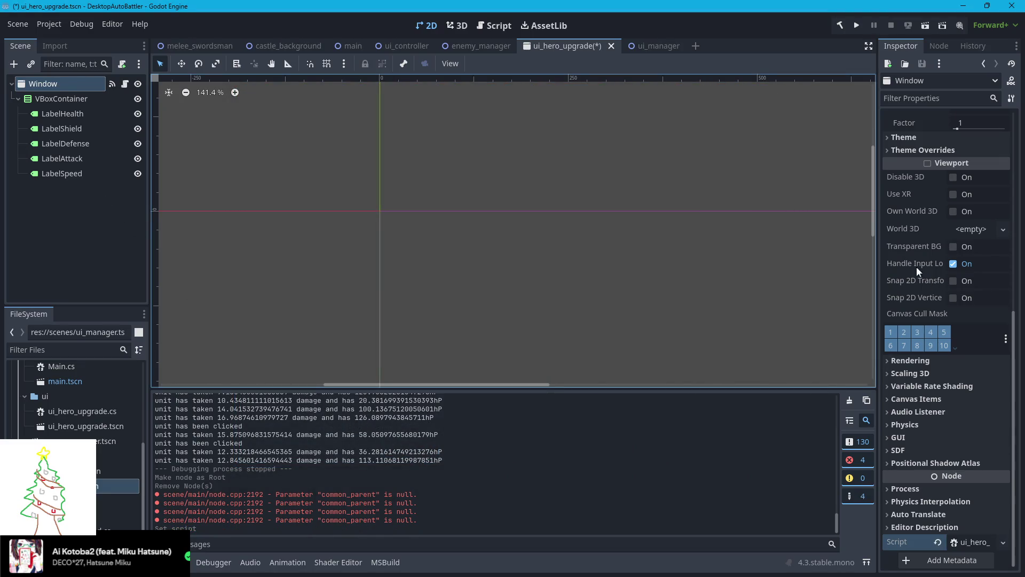
key(ctrl+s)
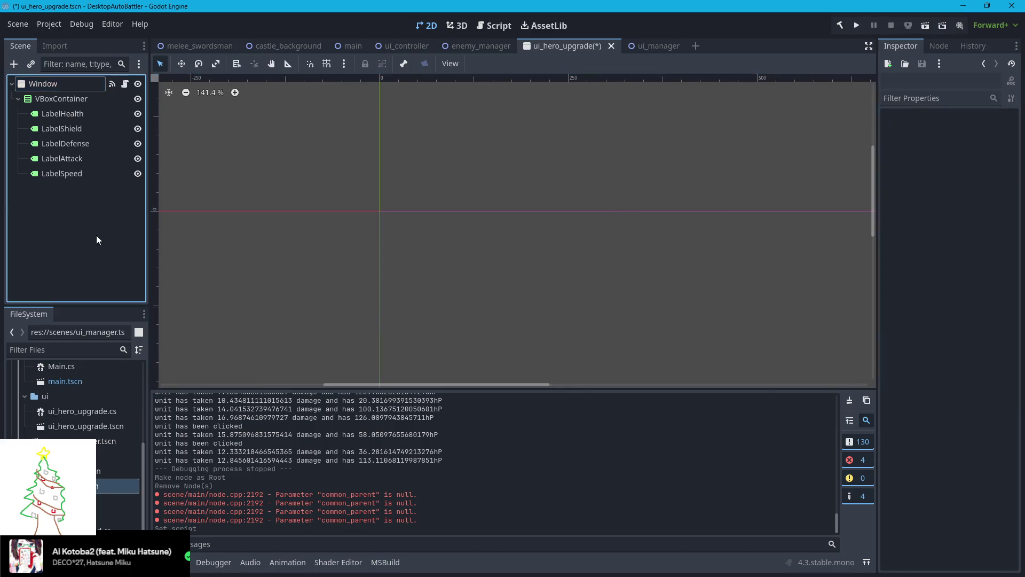
click(50, 85)
scroll(901, 229, up, 10)
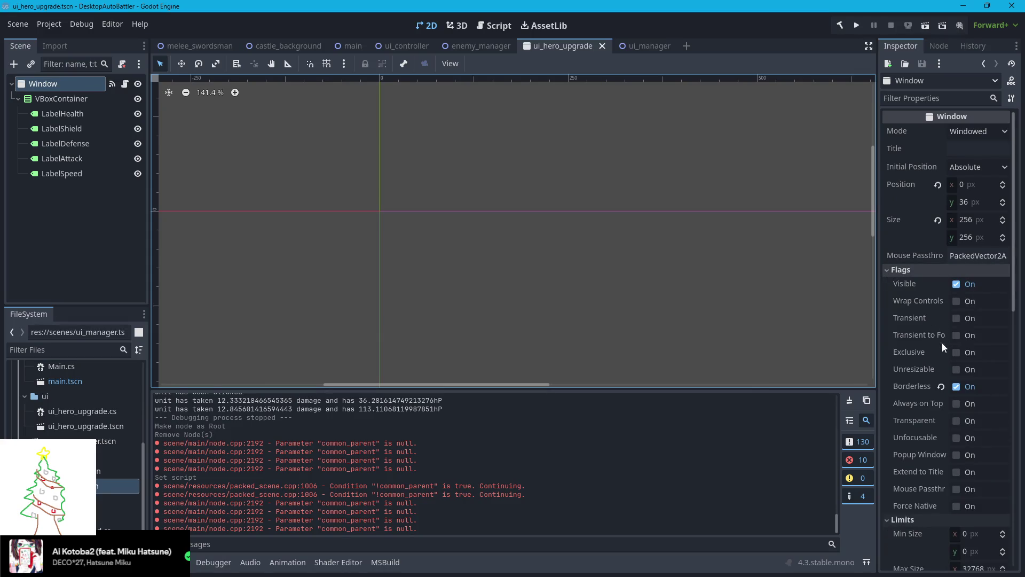
Enable Always on Top for the Window, then run and stop the game
click(957, 404)
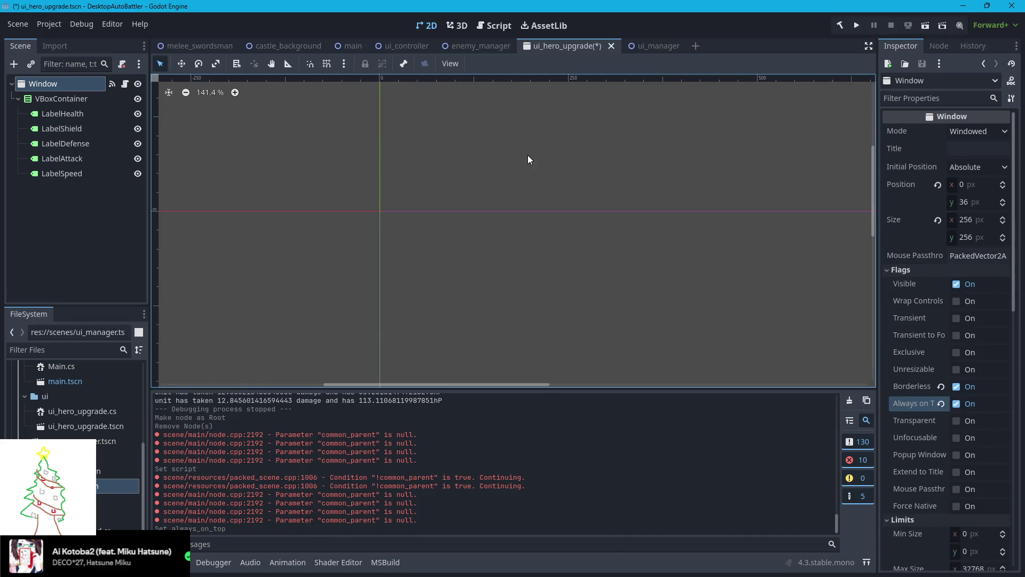
click(855, 24)
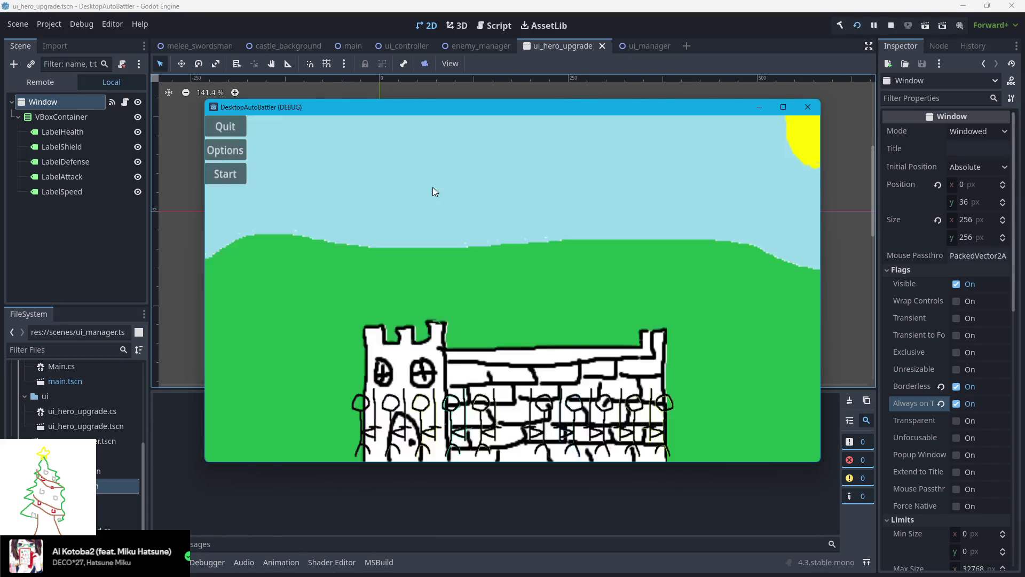
click(475, 404)
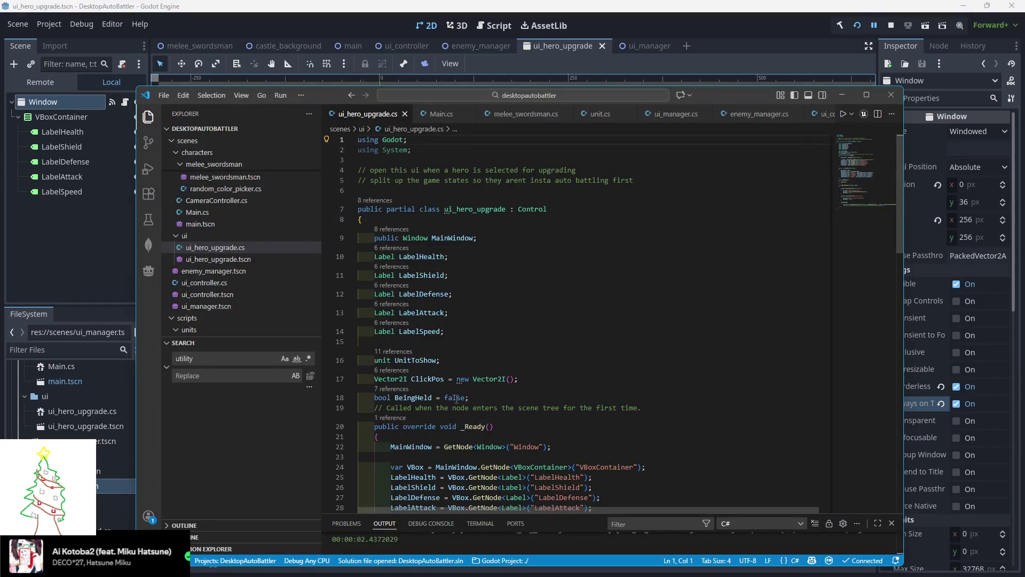
click(891, 26)
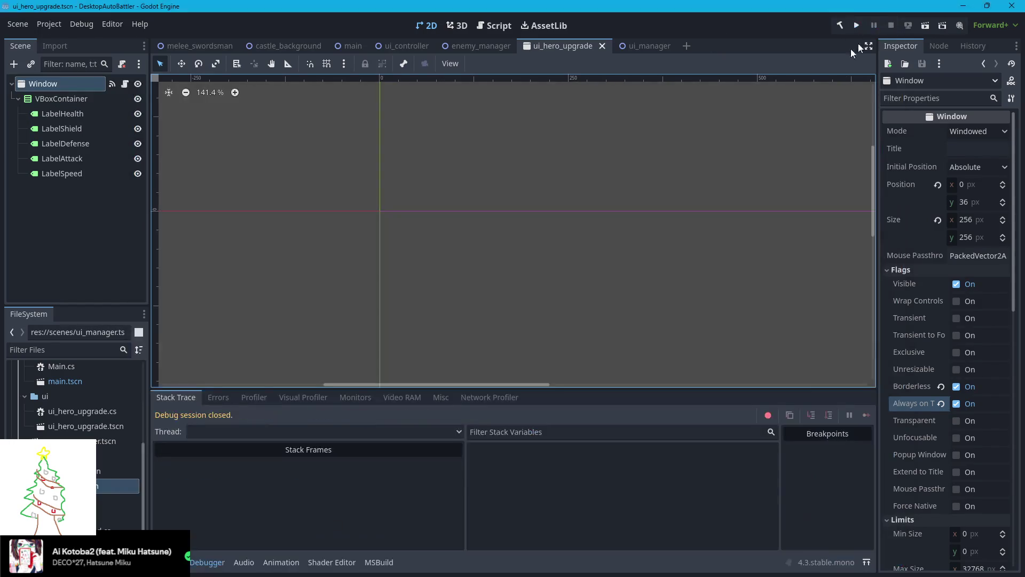
Jump from the Debugger error to the script and select the Control base class
click(218, 398)
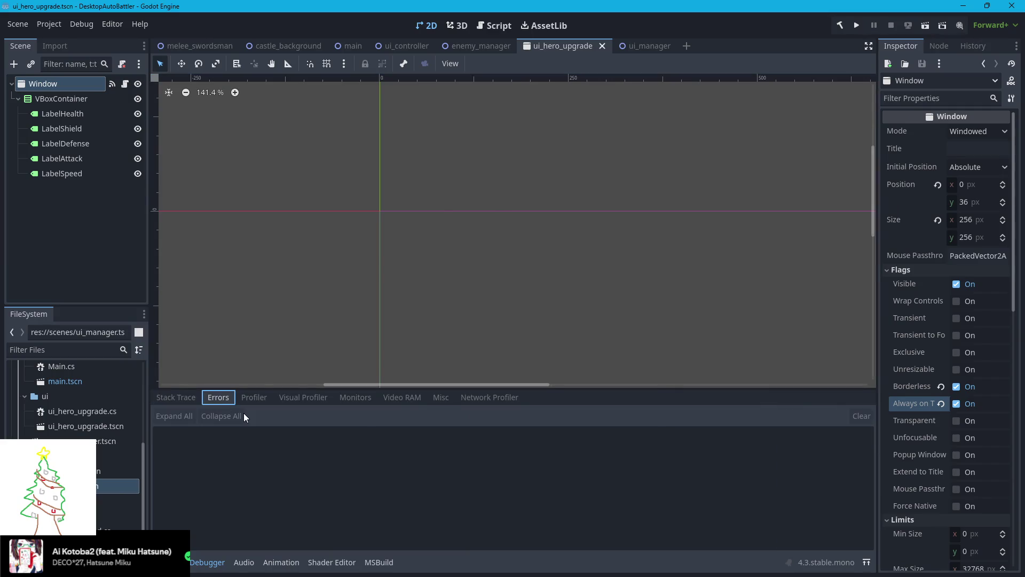
double_click(244, 414)
click(531, 208)
double_click(530, 208)
Change ui_hero_upgrade's base class from Control to Window
text(Window)
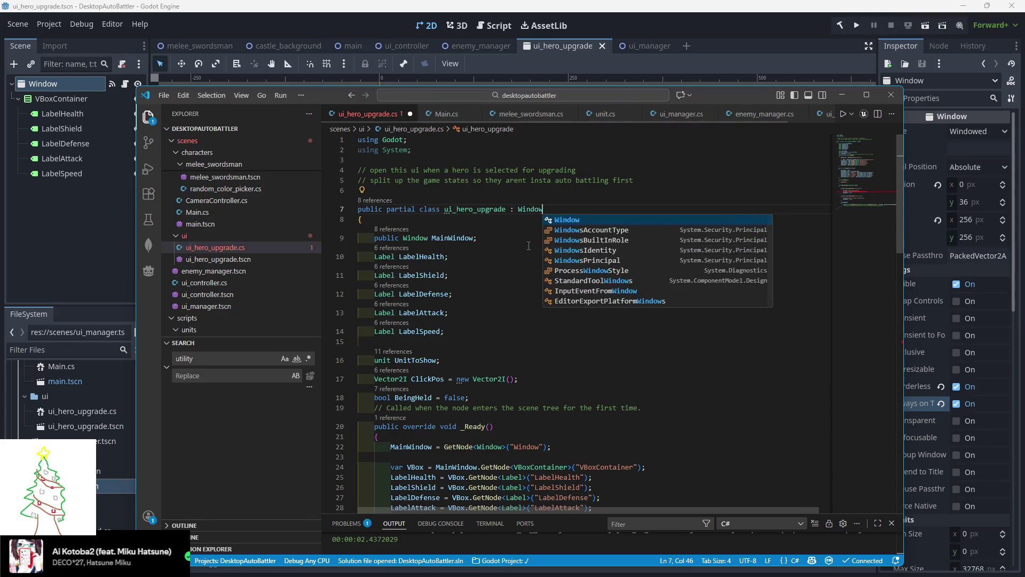
click(449, 257)
scroll(579, 311, down, 10)
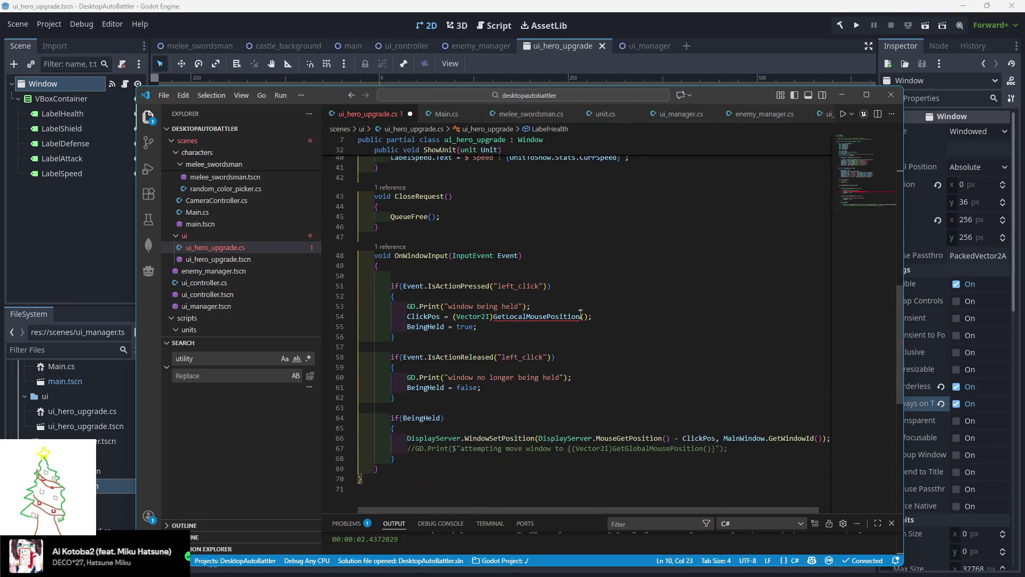
mouse_move(525, 316)
scroll(521, 320, up, 13)
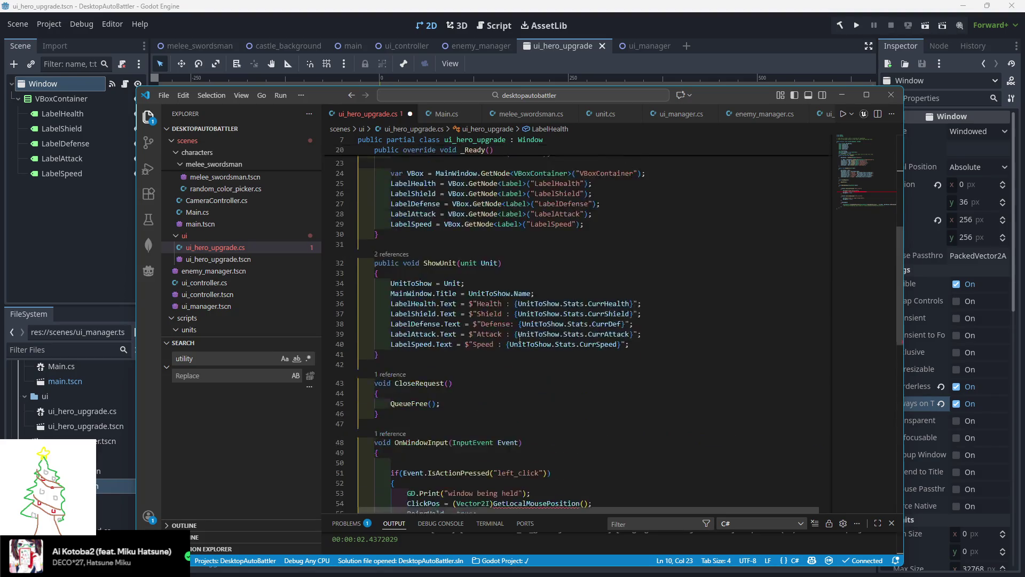
scroll(513, 331, down, 7)
scroll(509, 337, down, 3)
Comment out the ClickPos assignment on line 54 with //
click(438, 396)
key(Home)
text(#)
key(BackSpace)
text(//)
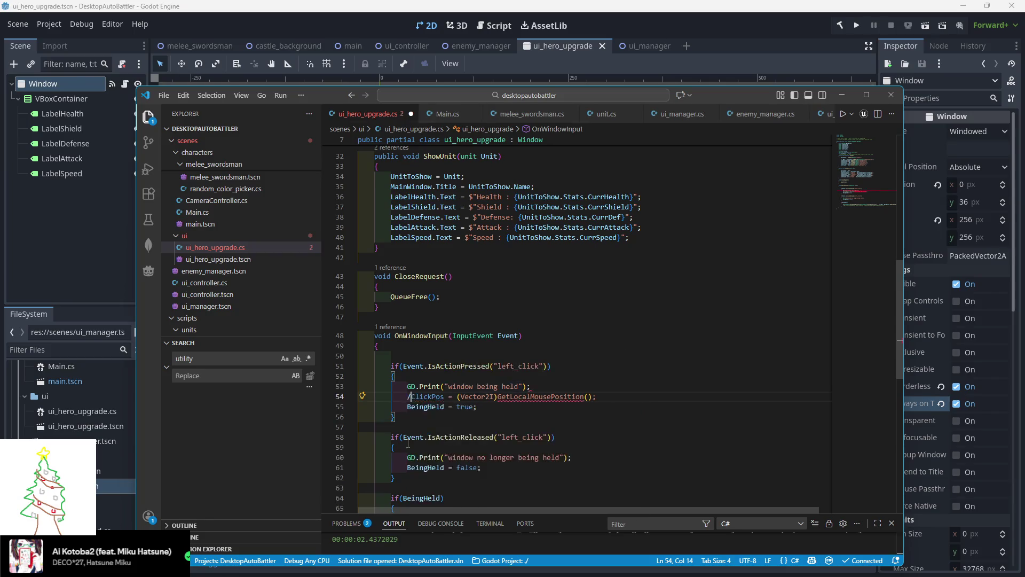
Delete ' - ClickPos' from WindowSetPosition on line 66 and save the script
scroll(507, 374, down, 3)
scroll(517, 368, down, 3)
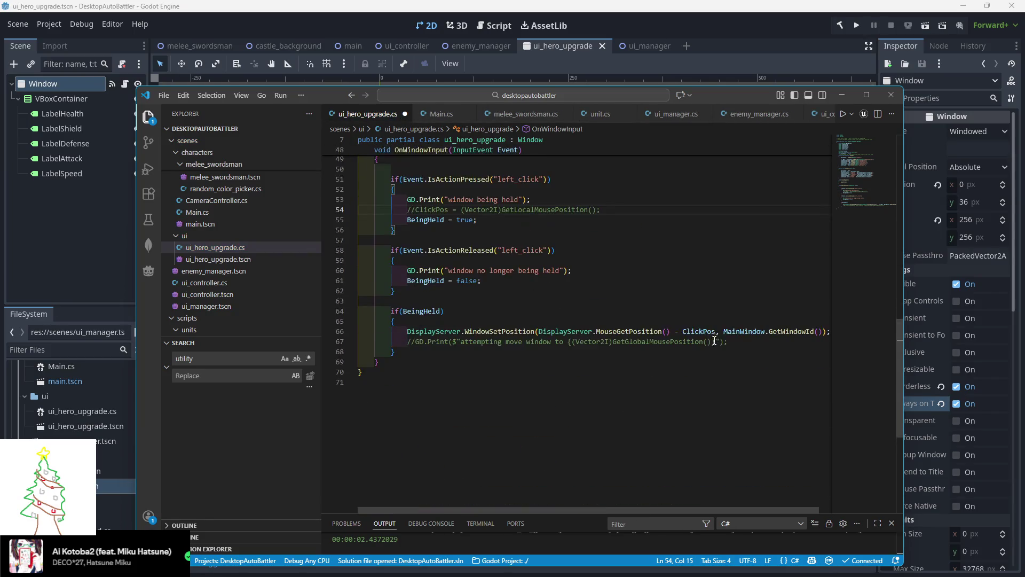
drag(715, 331, 672, 331)
key(BackSpace)
key(ctrl+s)
click(856, 25)
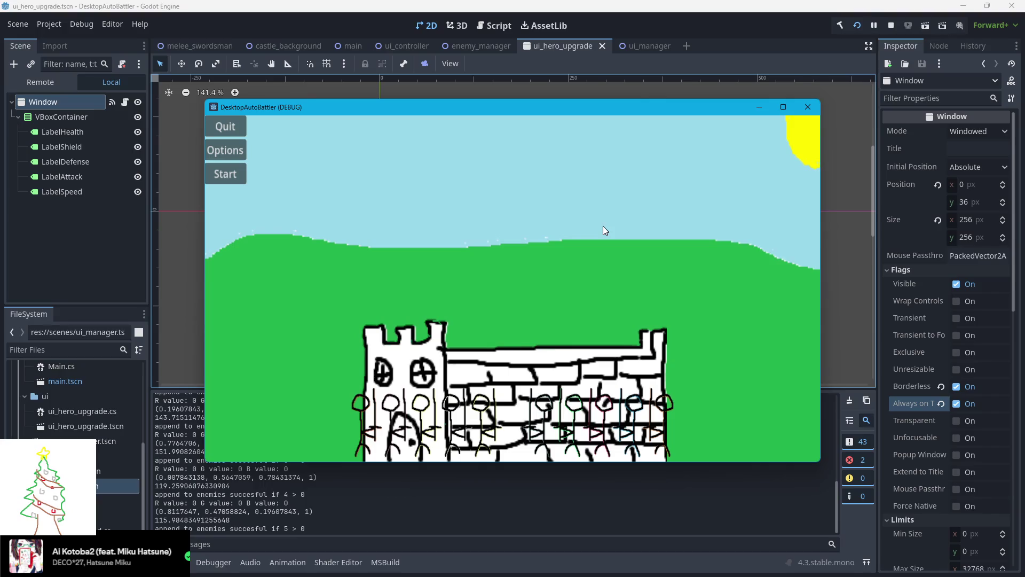
Click the hero unit twice, read the NullReferenceException traces in Debugger Errors, and stop the game
click(479, 445)
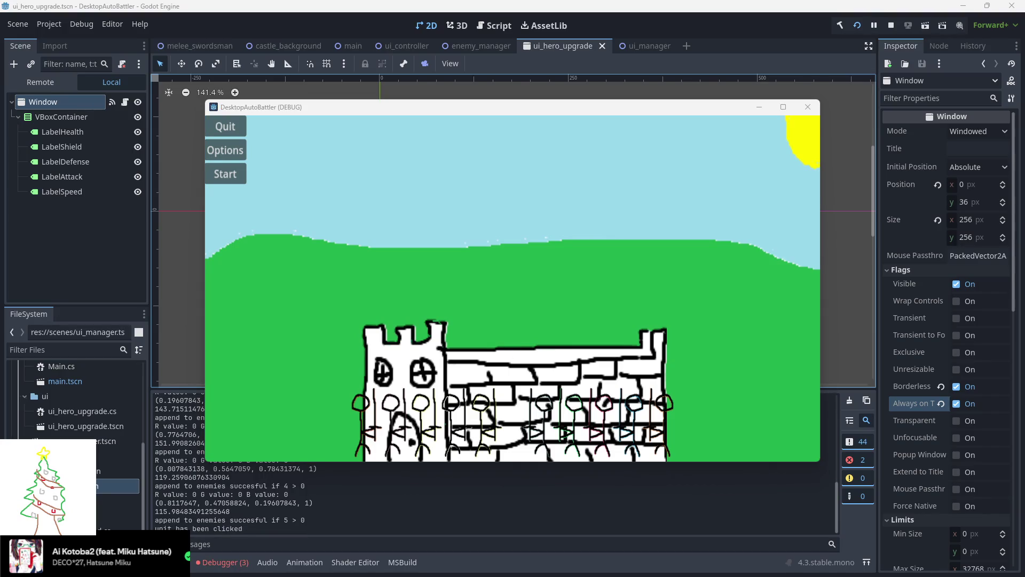
click(412, 435)
click(216, 560)
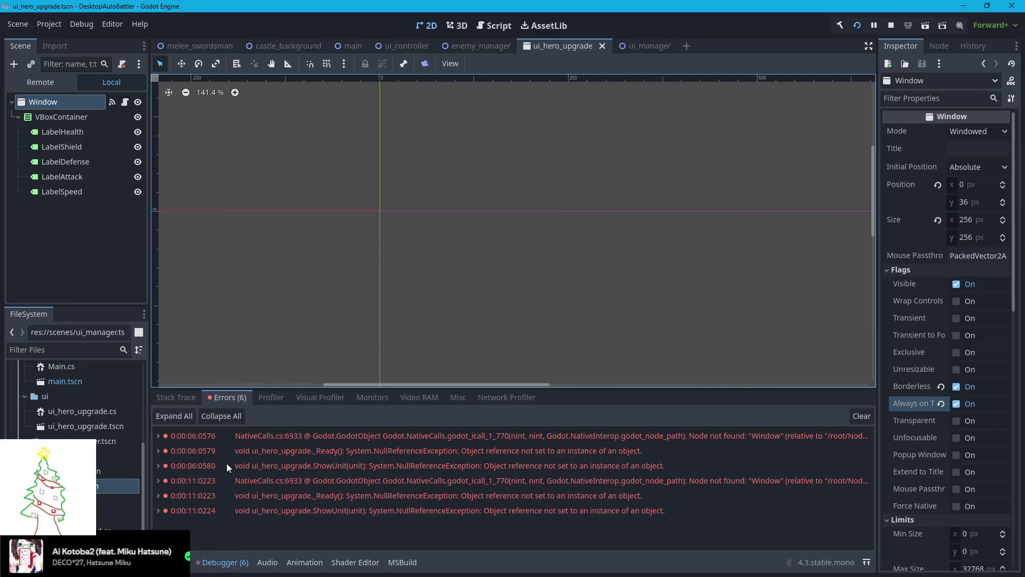
click(158, 436)
scroll(275, 509, down, 3)
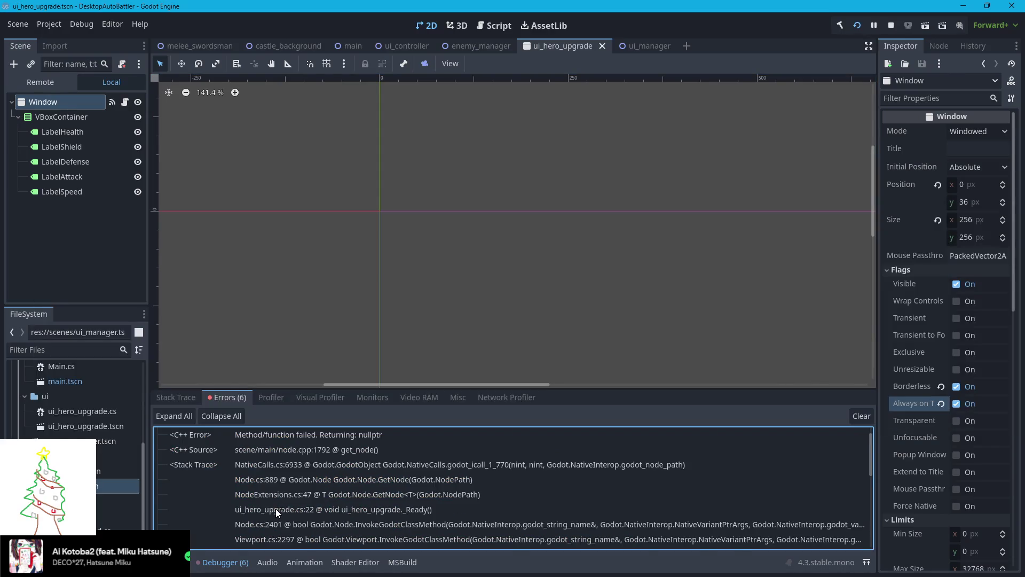
scroll(288, 504, down, 5)
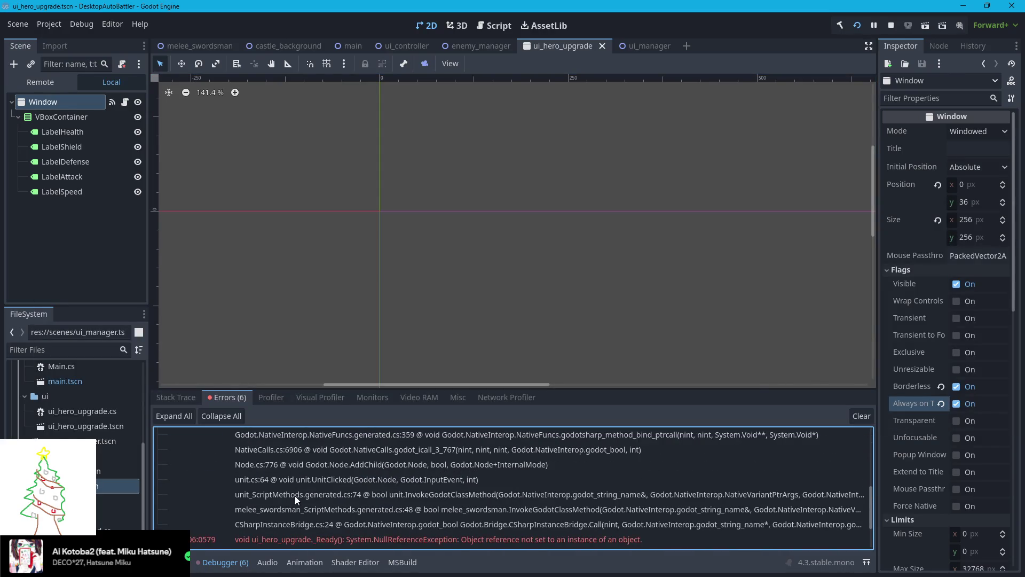
click(890, 25)
scroll(536, 306, up, 9)
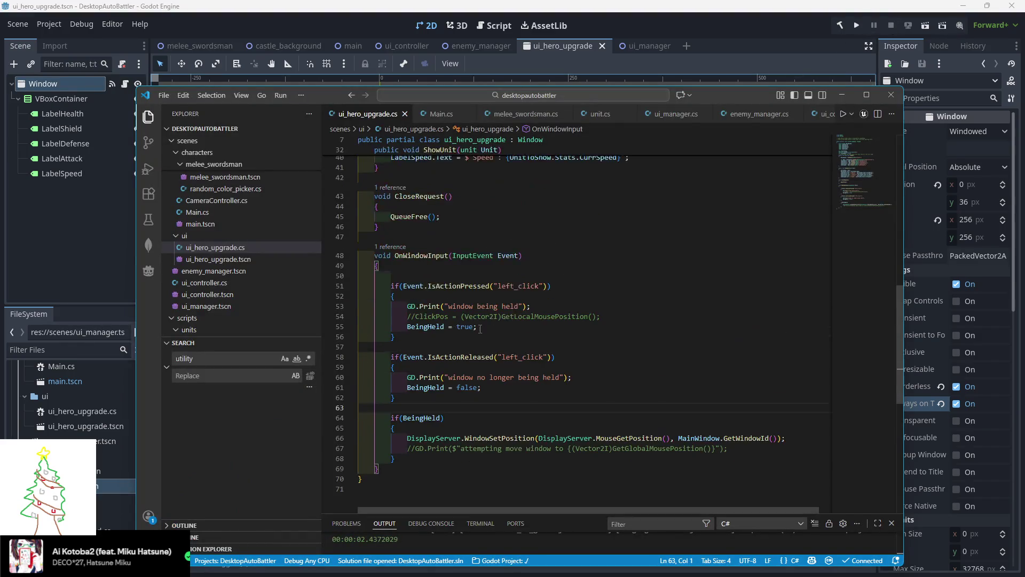
Look through Main.cs, then open unit.cs at UnitClicked
scroll(438, 348, up, 3)
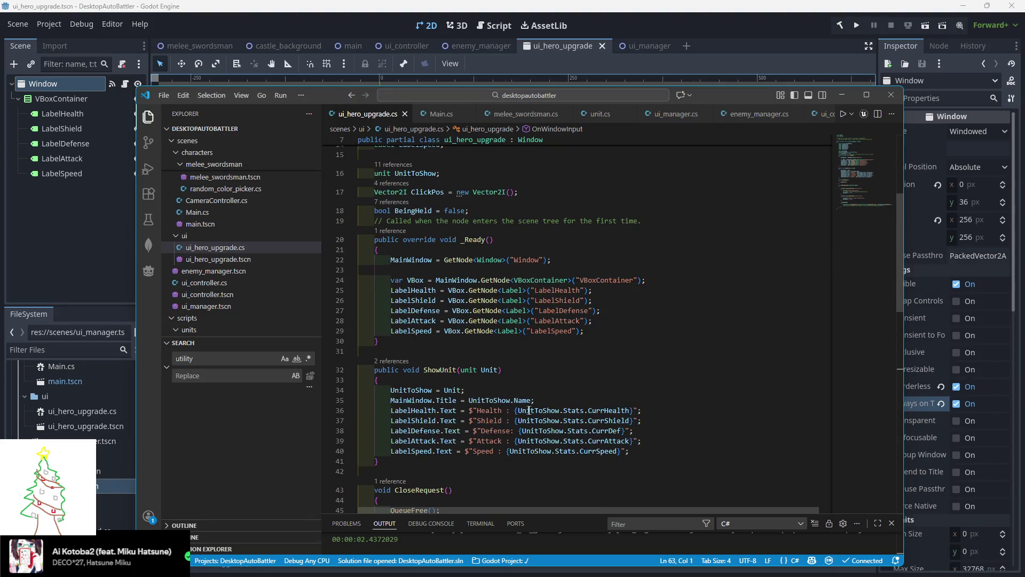
scroll(437, 349, up, 2)
click(436, 110)
scroll(488, 345, down, 15)
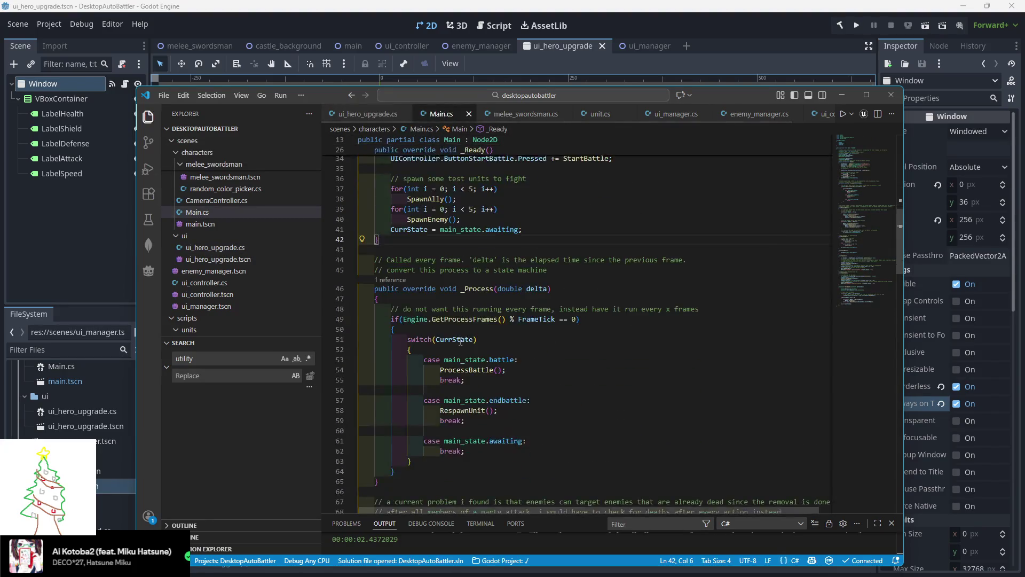
scroll(488, 345, down, 5)
scroll(488, 345, up, 8)
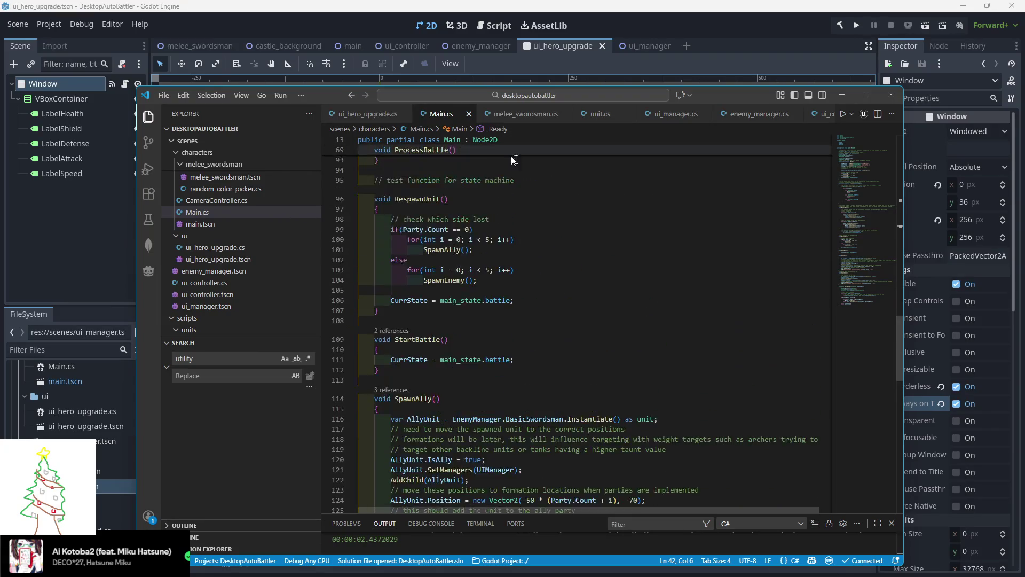
click(601, 113)
scroll(504, 383, up, 3)
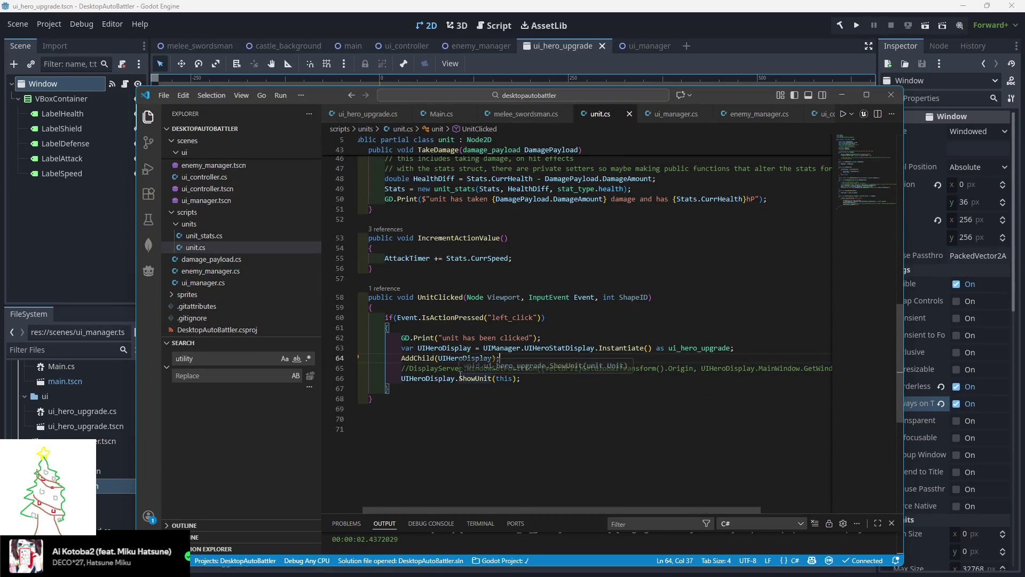
Inspect the ShowUnit and AddChild(UIHeroDisplay) calls, then return to Godot's debugger errors
double_click(468, 378)
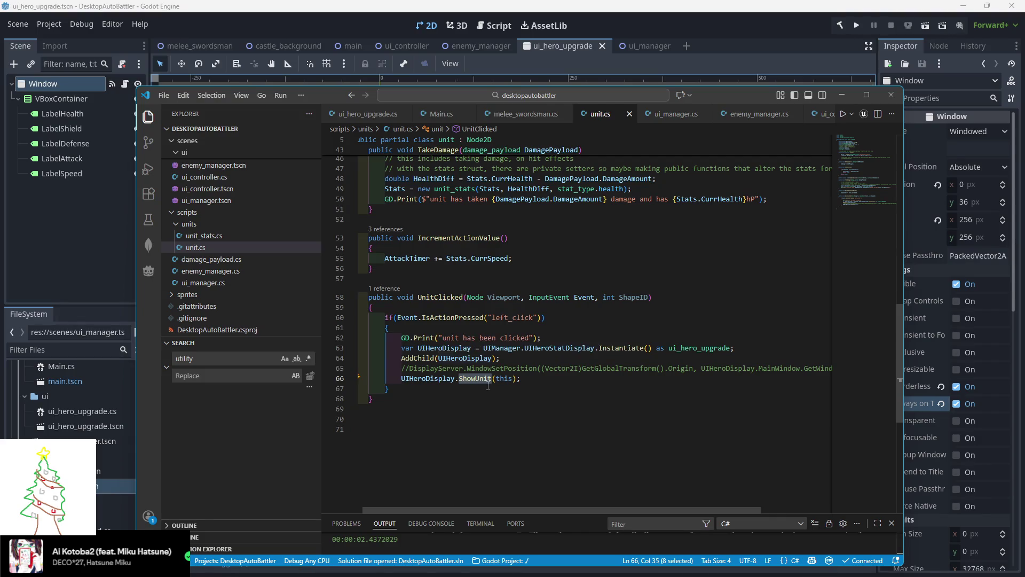
key(Down)
key(Down)
mouse_move(560, 346)
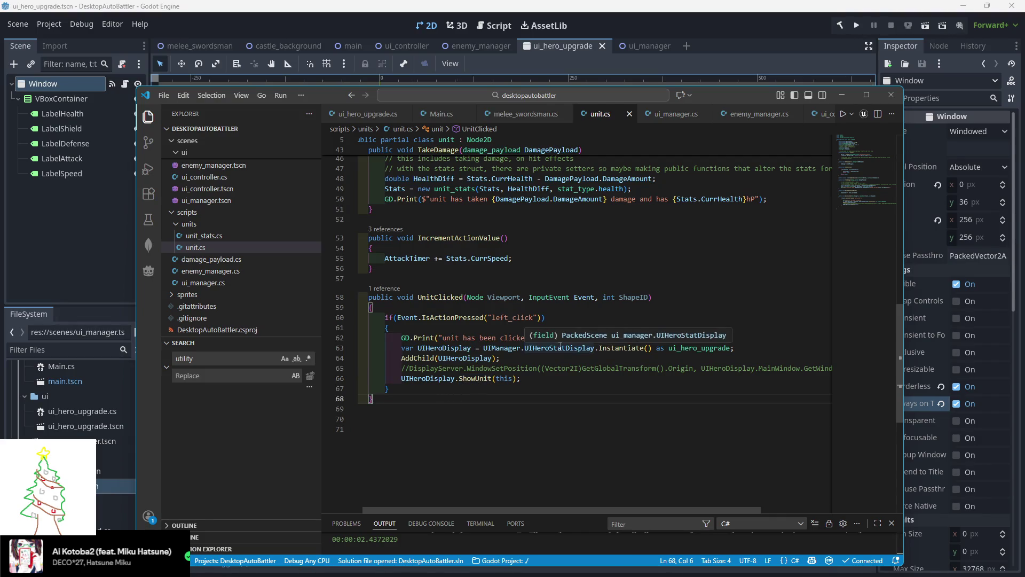
mouse_move(691, 350)
mouse_move(502, 358)
mouse_down()
mouse_move(390, 348)
mouse_move(401, 358)
mouse_up()
mouse_move(476, 359)
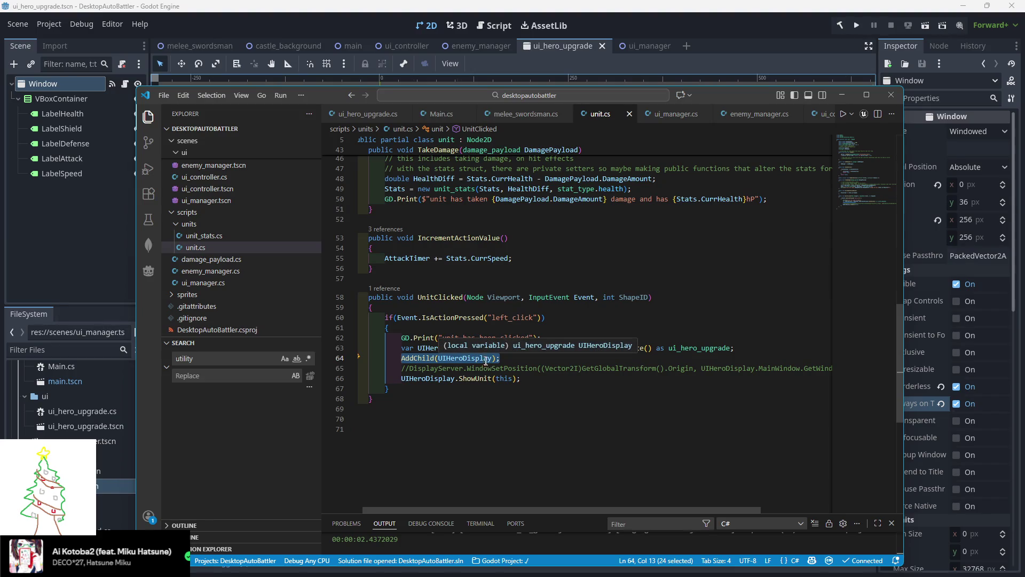
click(518, 380)
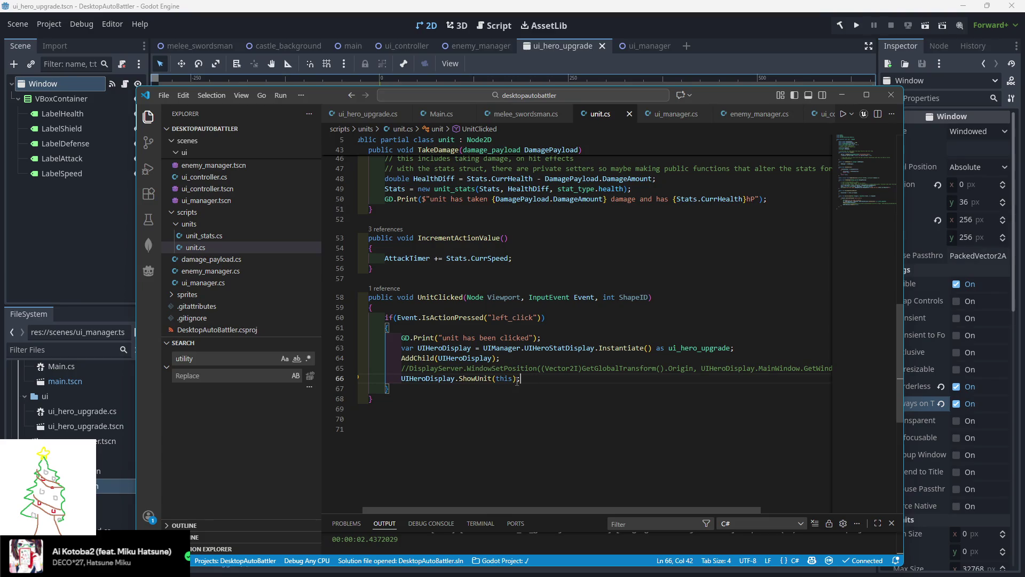
mouse_move(464, 382)
click(110, 227)
scroll(216, 495, down, 1)
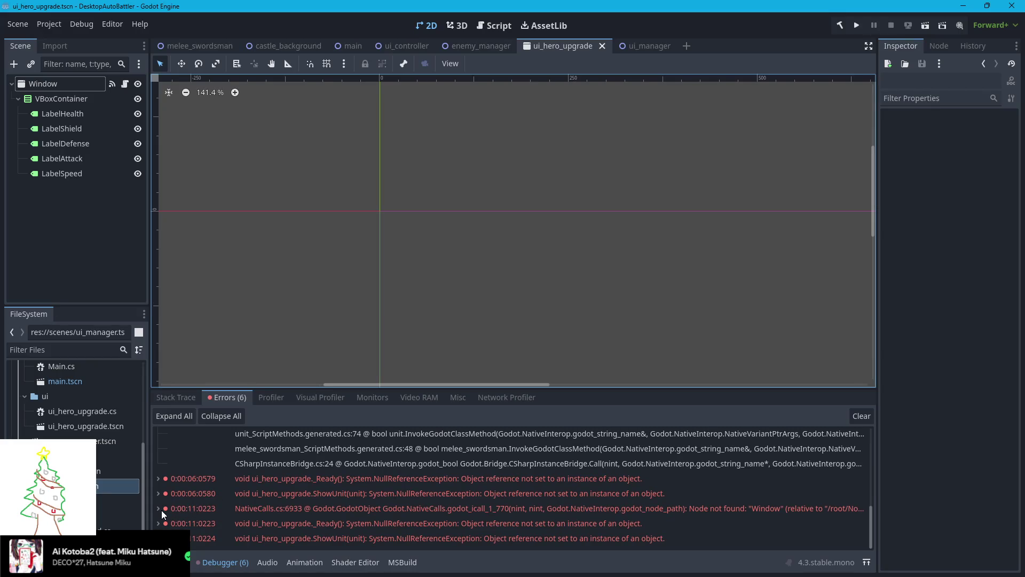
Expand the _Ready NullReferenceException error to read its stack trace
mouse_move(158, 508)
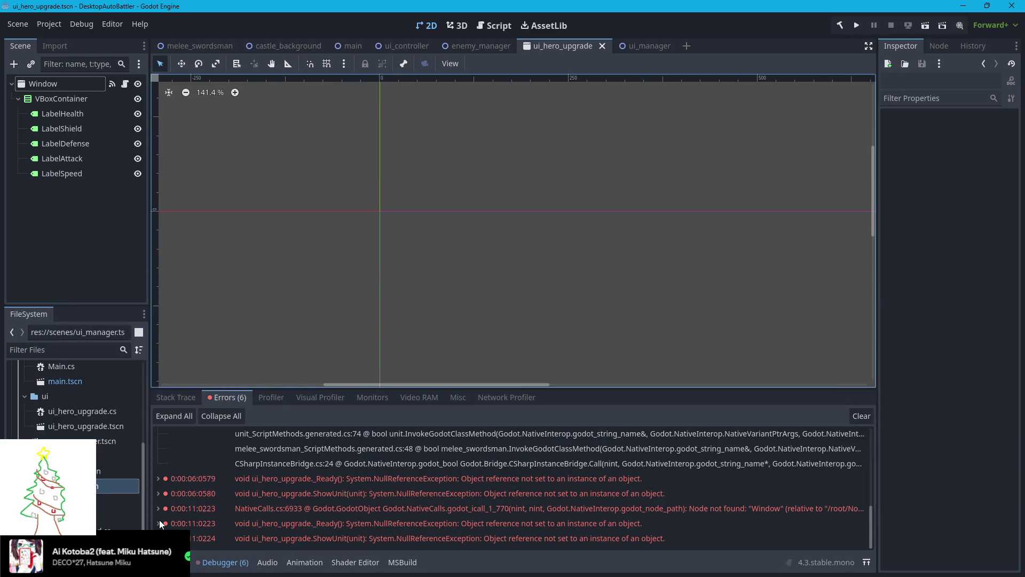
click(159, 521)
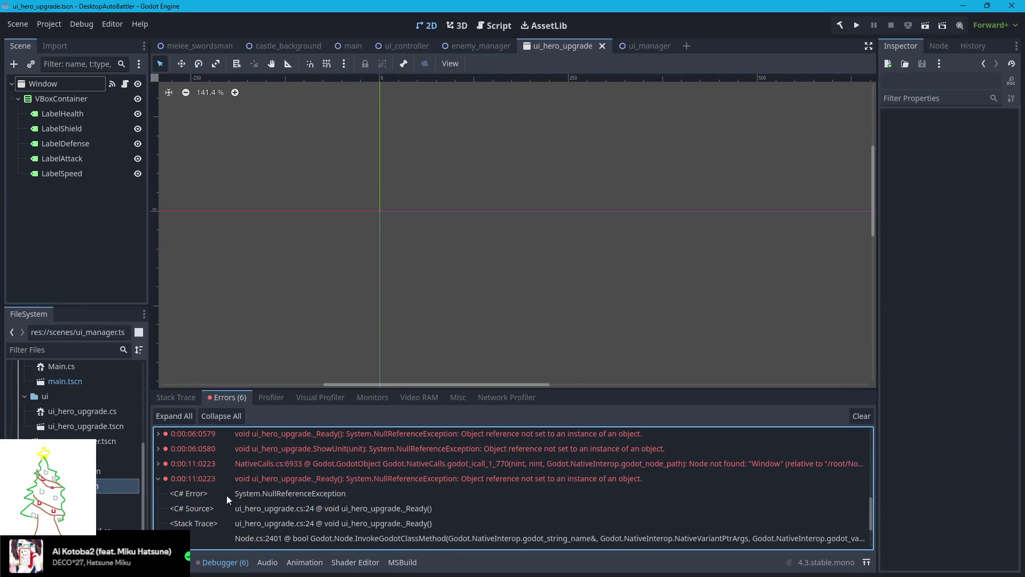
scroll(225, 498, down, 1)
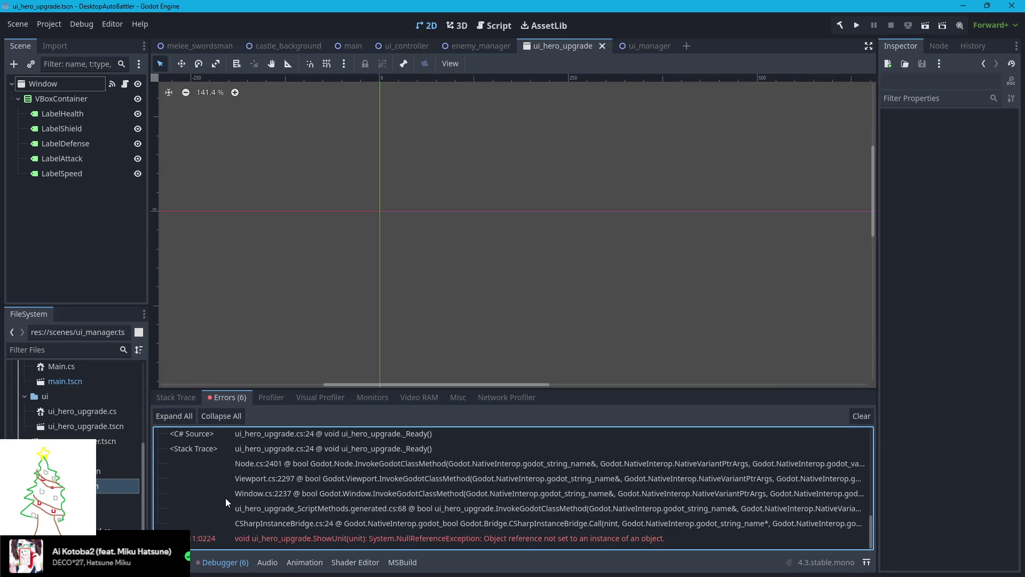
scroll(226, 497, up, 3)
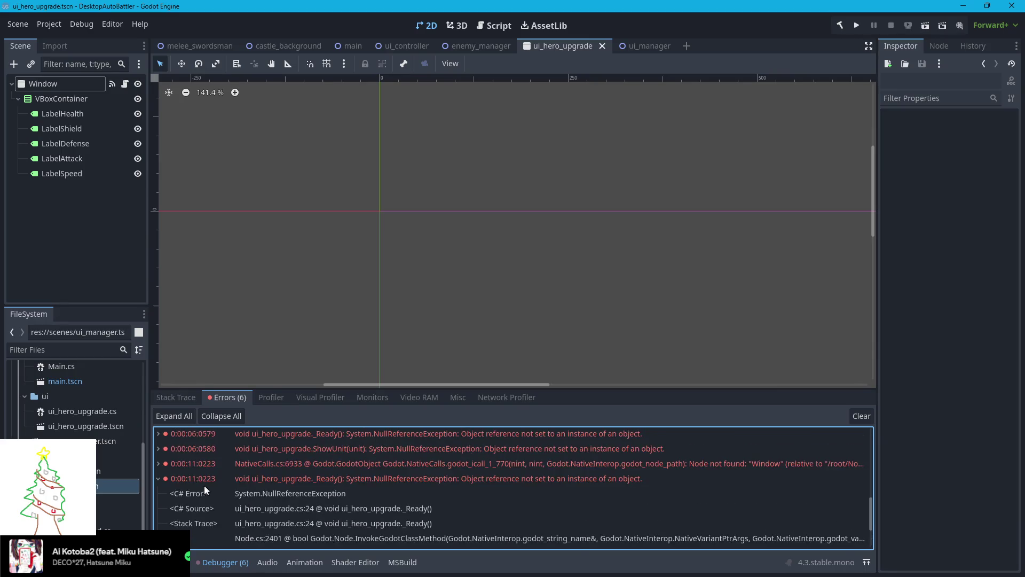
Expand the NativeCalls node-not-found error and scroll through its stack trace
click(156, 465)
scroll(367, 499, down, 1)
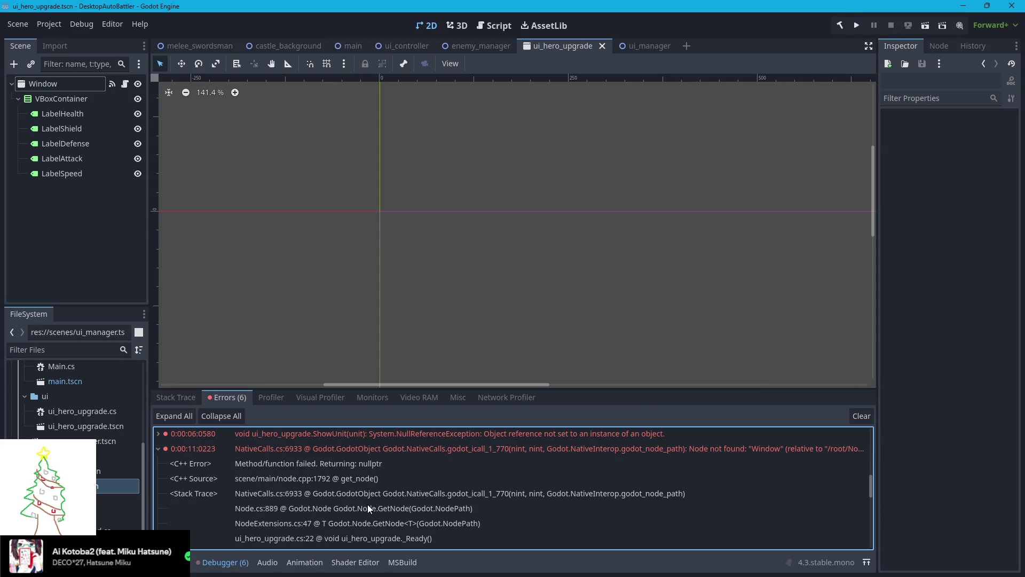
scroll(367, 504, down, 2)
scroll(363, 506, down, 1)
scroll(363, 506, down, 2)
scroll(362, 506, up, 3)
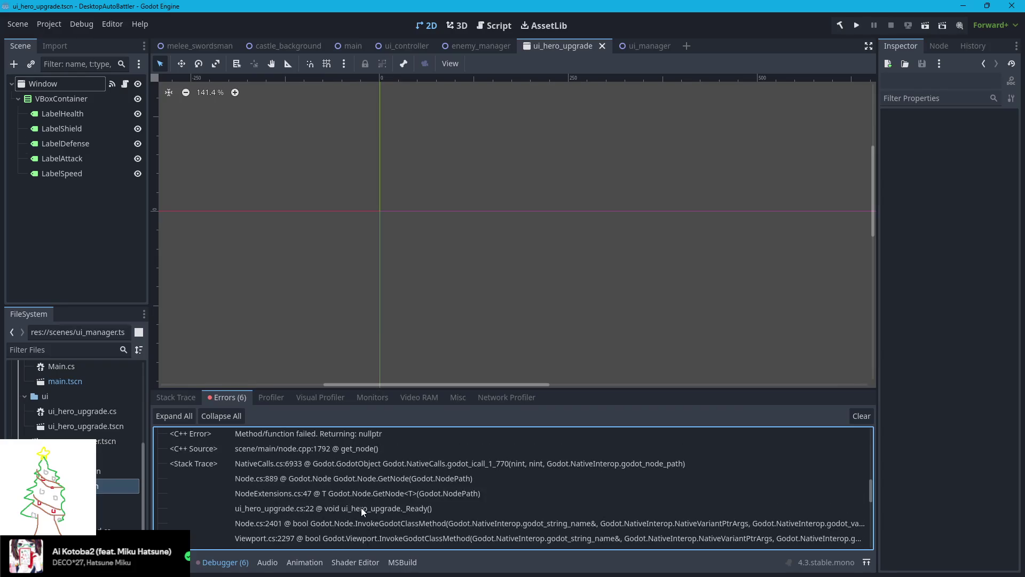
scroll(361, 507, up, 1)
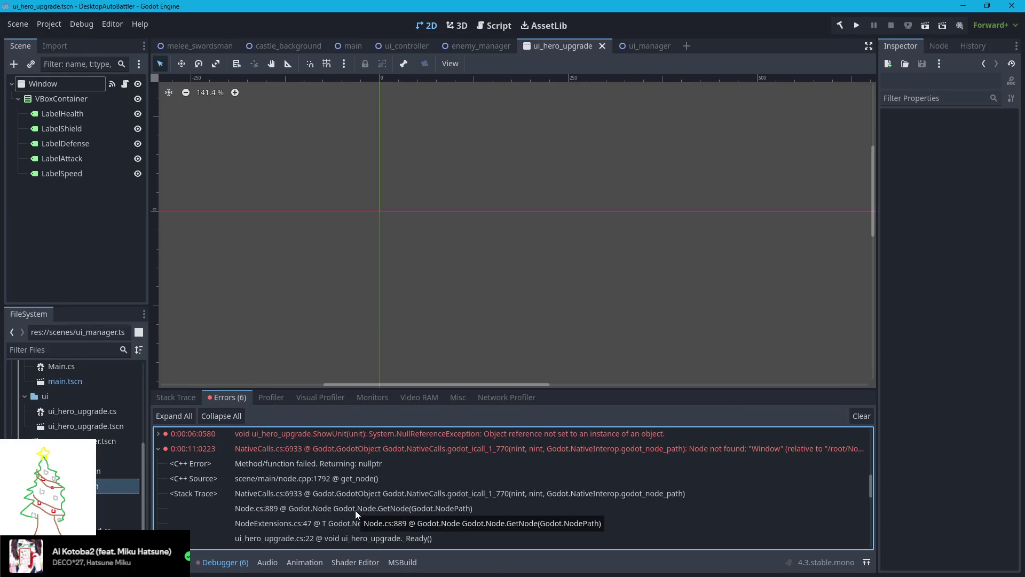
scroll(347, 503, up, 1)
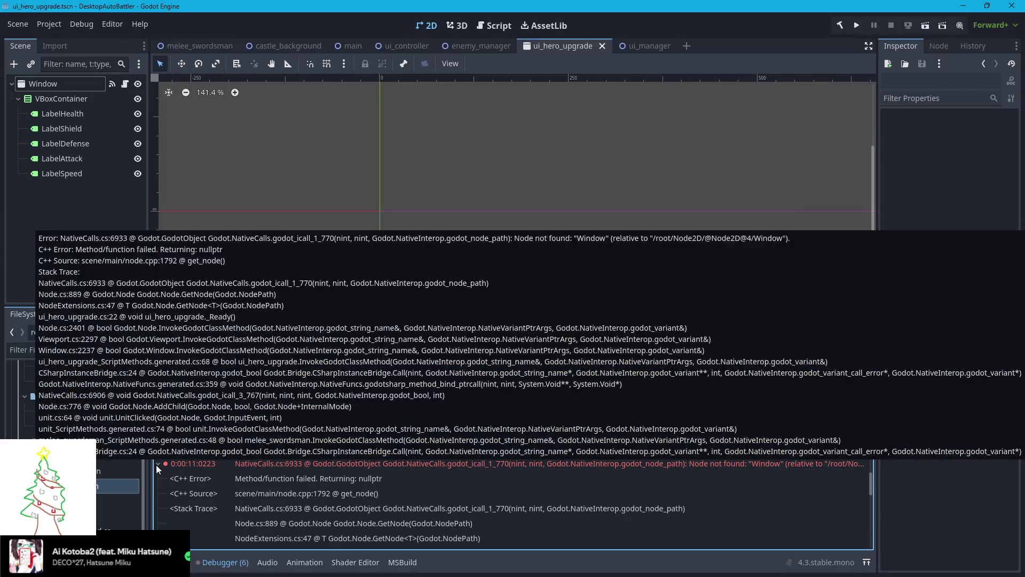
Collapse the NativeCalls error and scroll down to the ShowUnit error
click(156, 465)
scroll(174, 472, down, 3)
scroll(170, 478, down, 2)
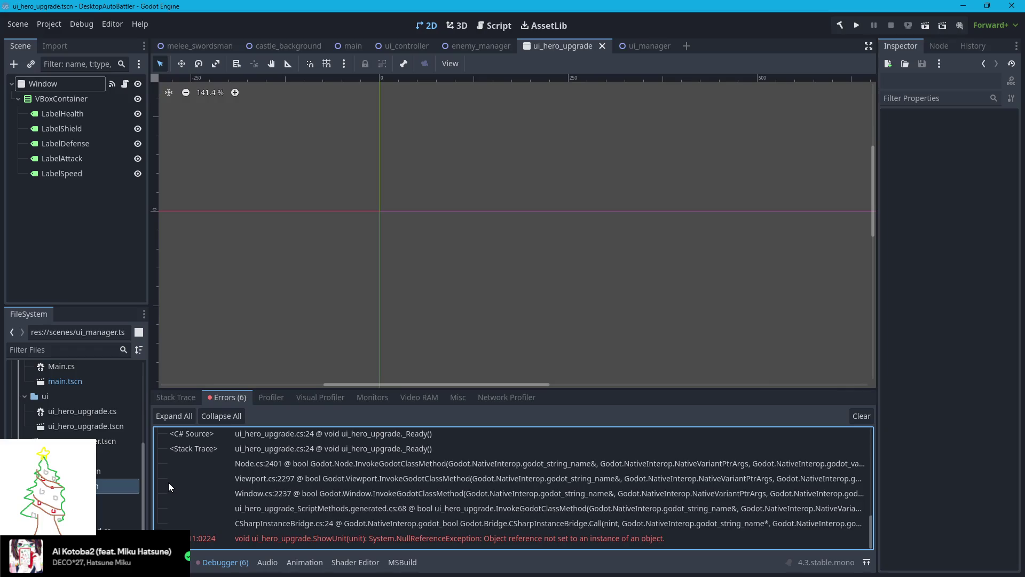
scroll(209, 491, down, 3)
scroll(209, 492, down, 4)
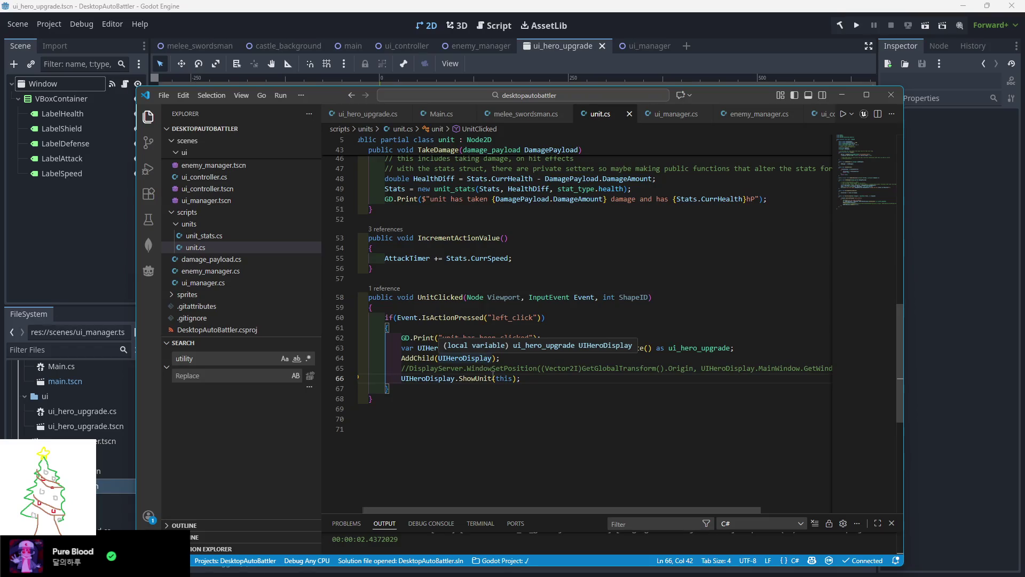
Jump from the ShowUnit(this) call in unit.cs to its definition in ui_hero_upgrade.cs
key(Down)
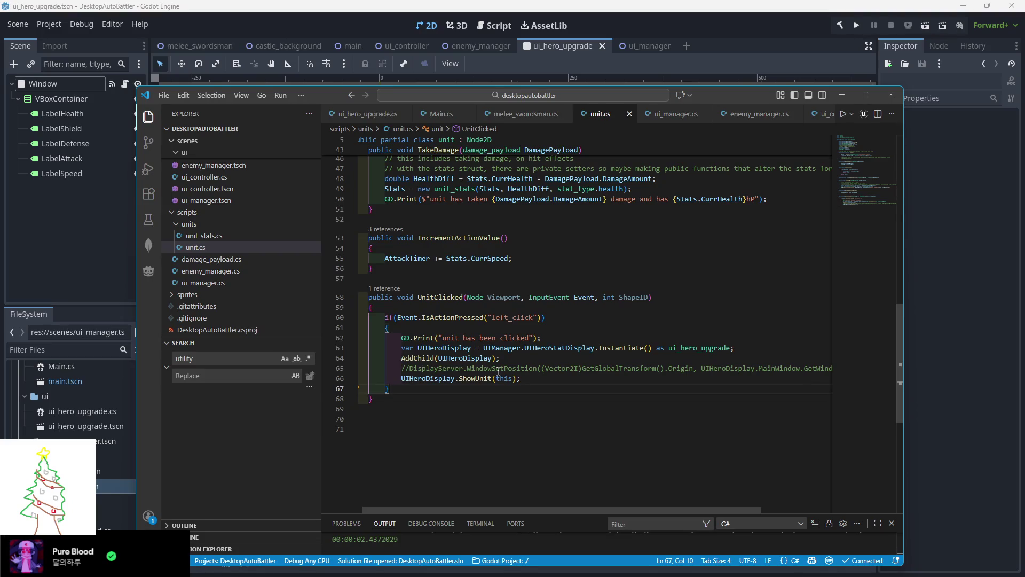
mouse_move(482, 380)
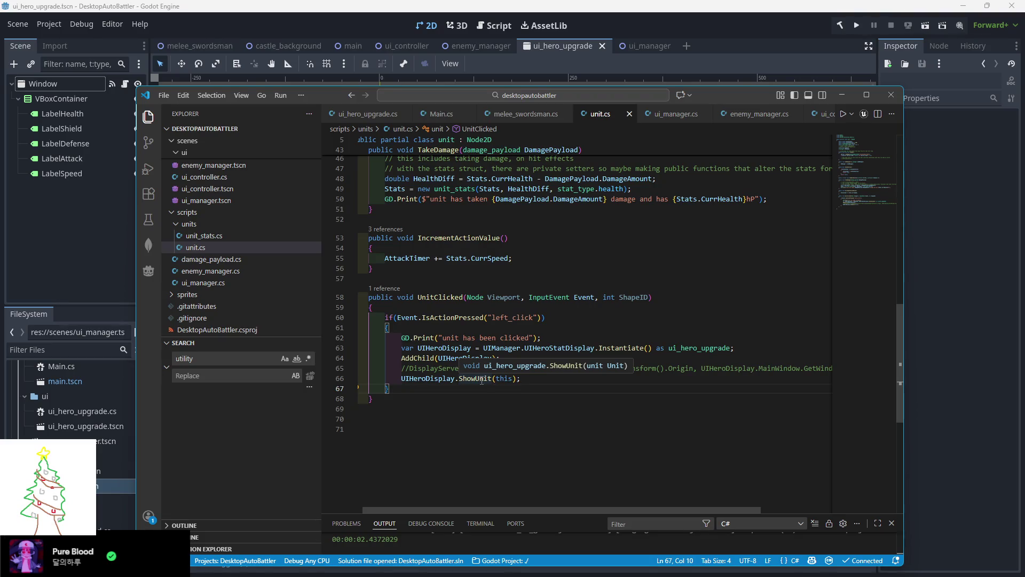
ctrl+click(482, 380)
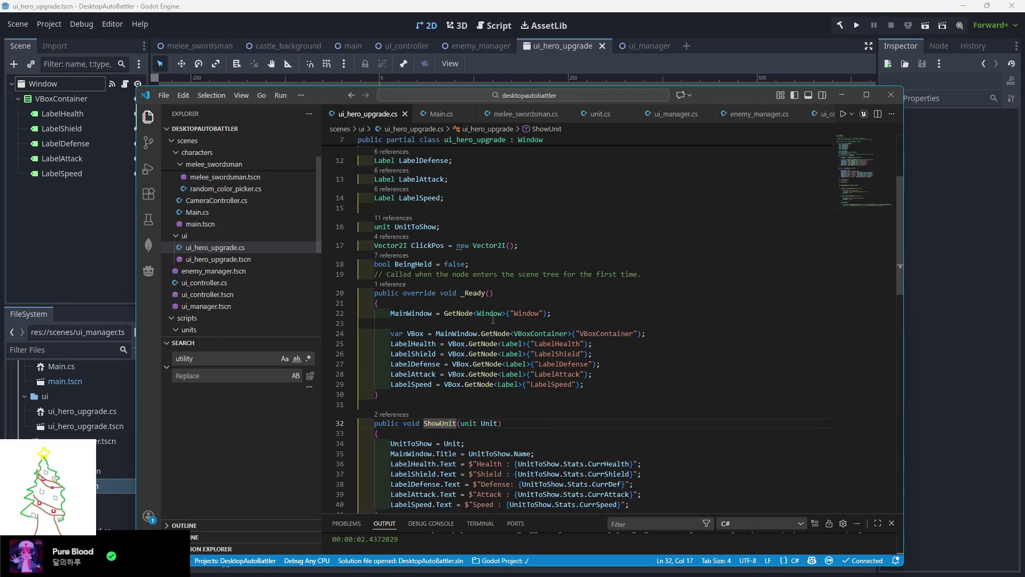
Insert GD.Print("adding unit"); as the first line of ShowUnit
key(Down)
key(Return)
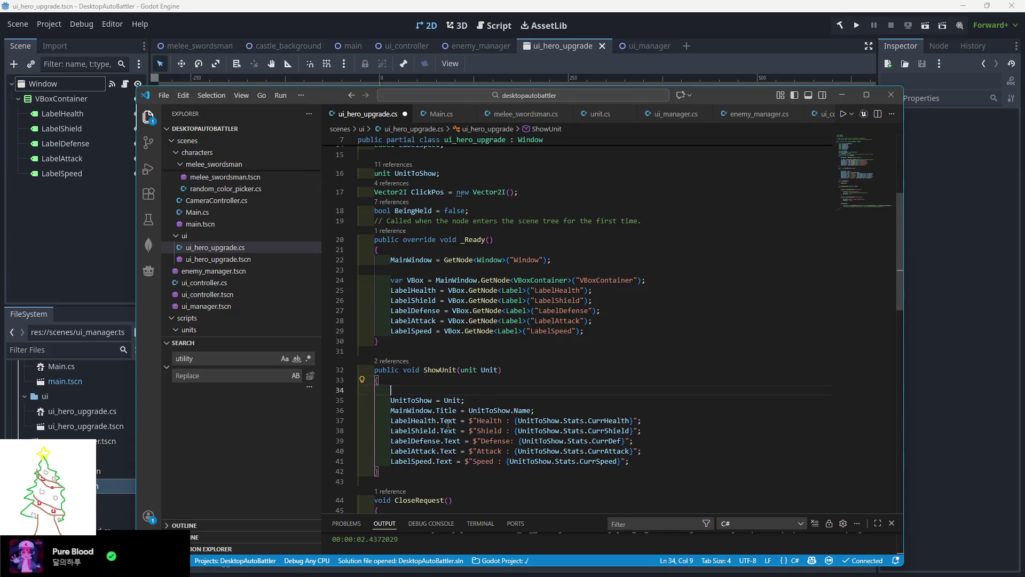
text(P)
key(BackSpace)
text(GD.P)
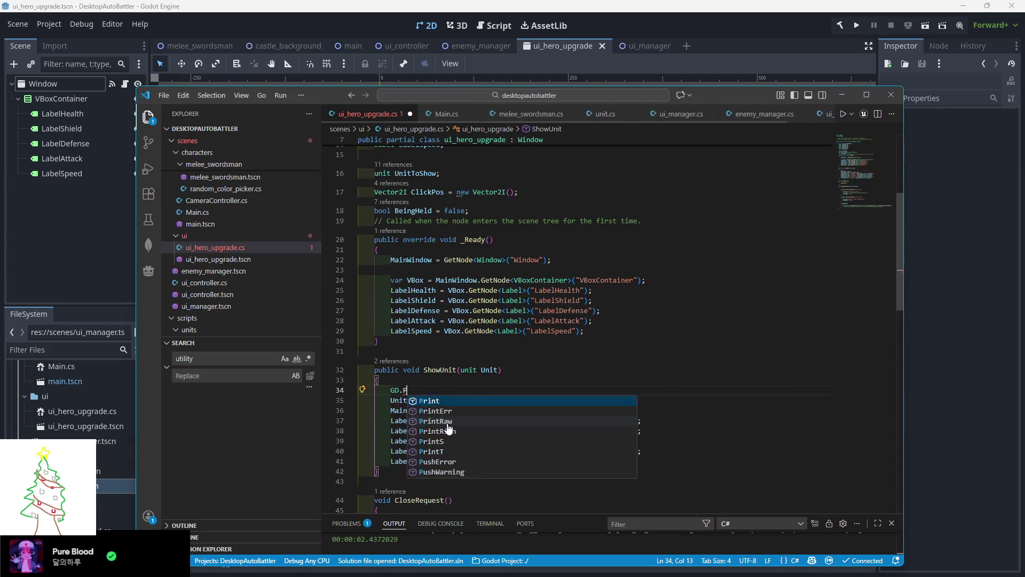
text(rint("adding unit)
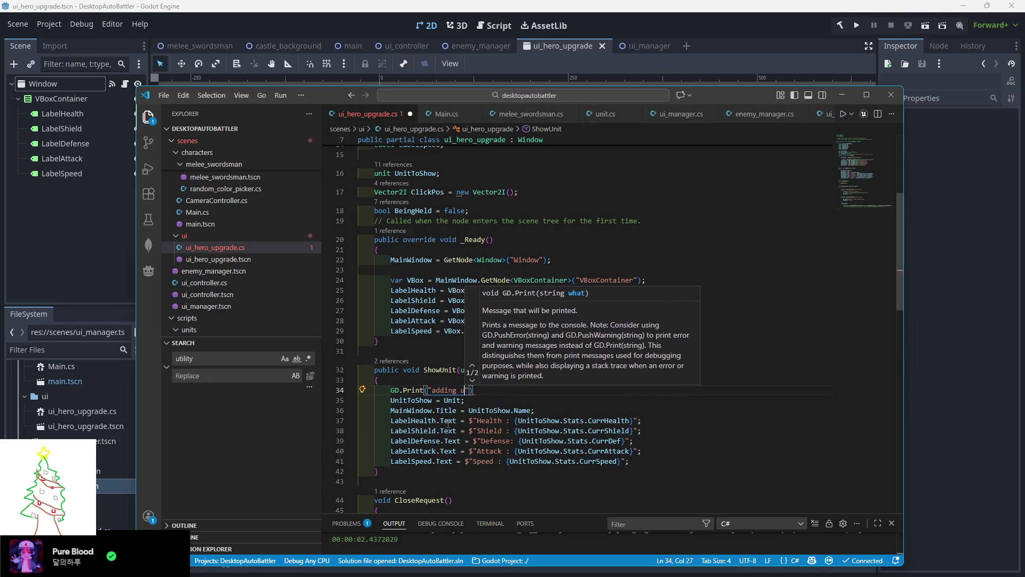
key(Escape)
Save ui_hero_upgrade.cs and run the game from the Godot editor
key(ctrl+s)
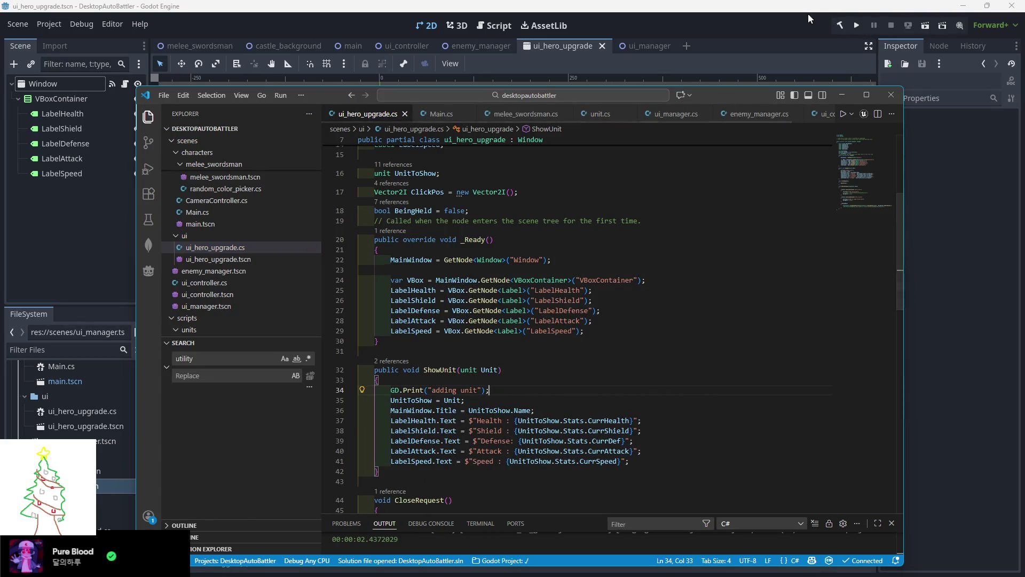
click(813, 14)
click(856, 26)
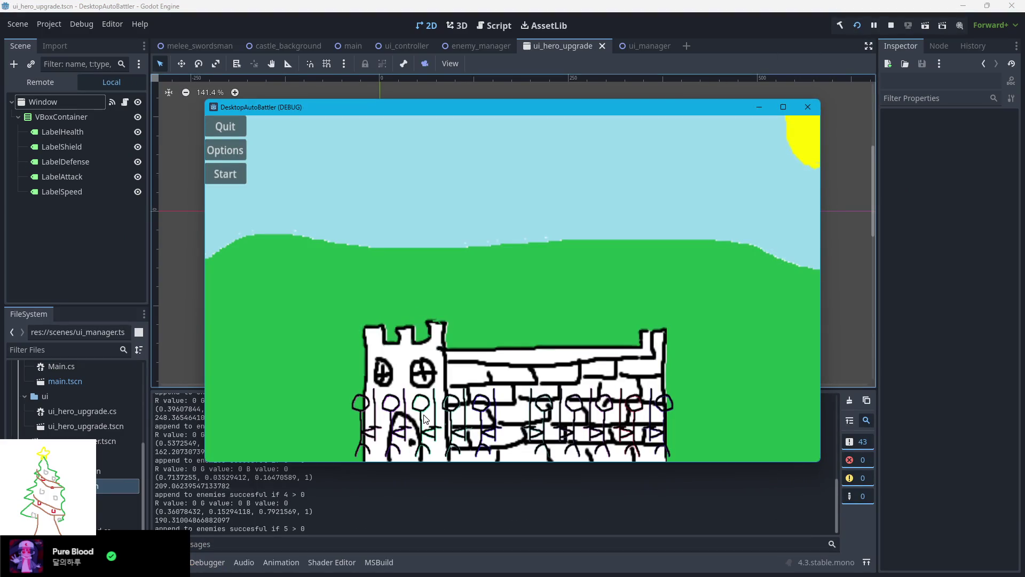
Click a unit in the game, quit it, and review the three Window-not-found errors
click(426, 418)
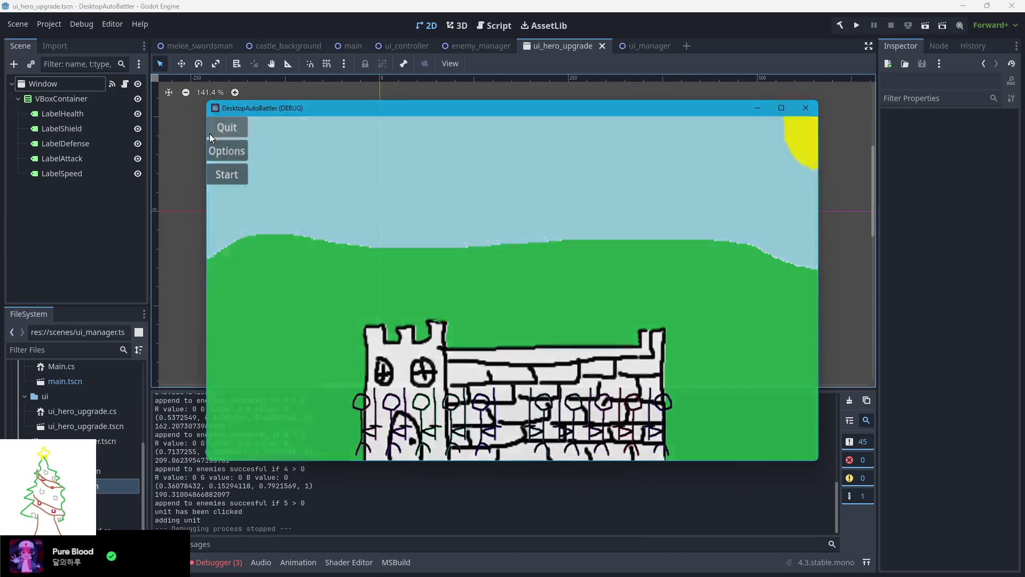
click(210, 134)
click(219, 562)
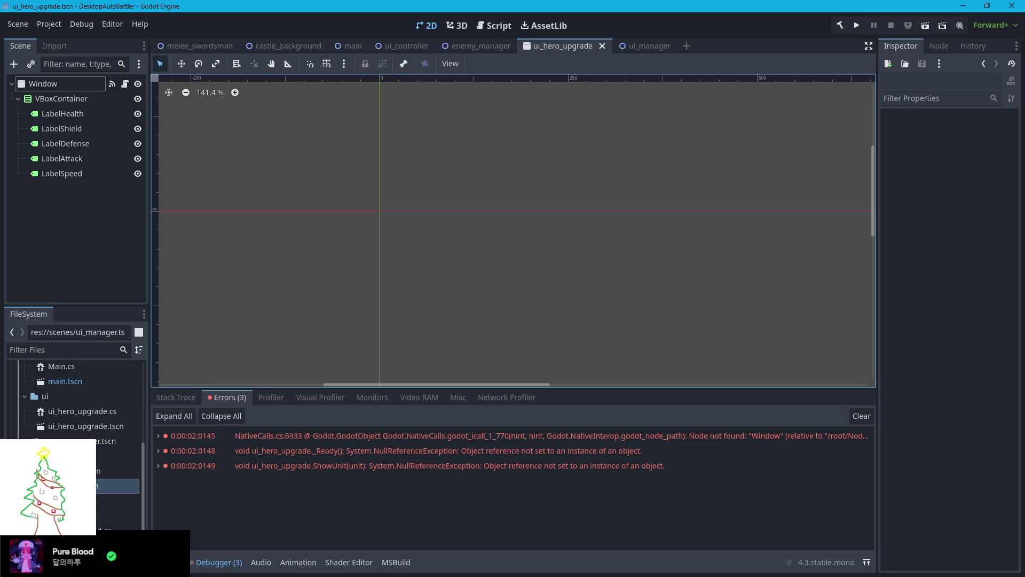
scroll(500, 313, up, 3)
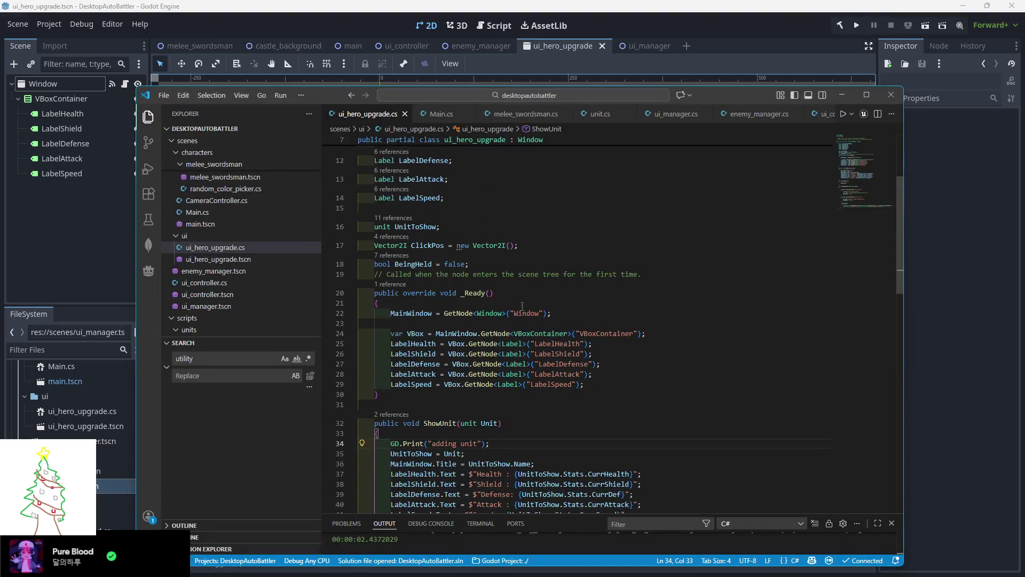
Check where the Window node is fetched and where MainWindow is used
scroll(500, 312, up, 3)
scroll(418, 369, down, 2)
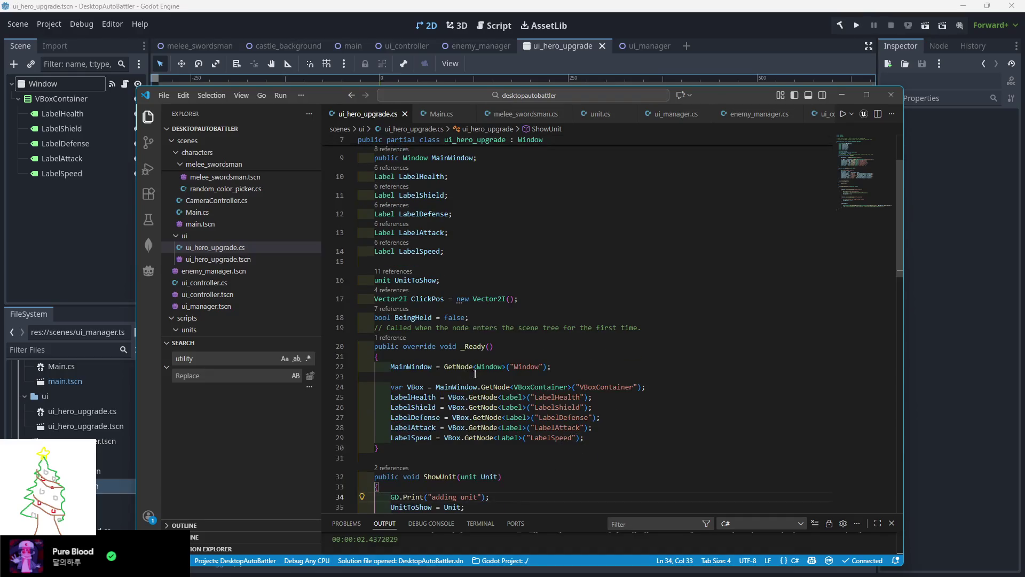
click(419, 387)
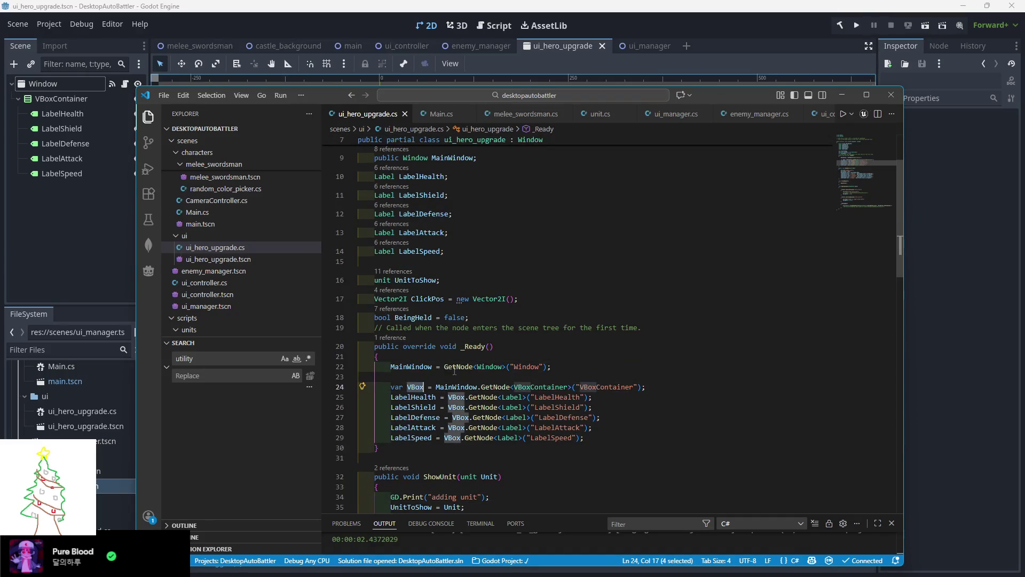
click(423, 366)
double_click(423, 366)
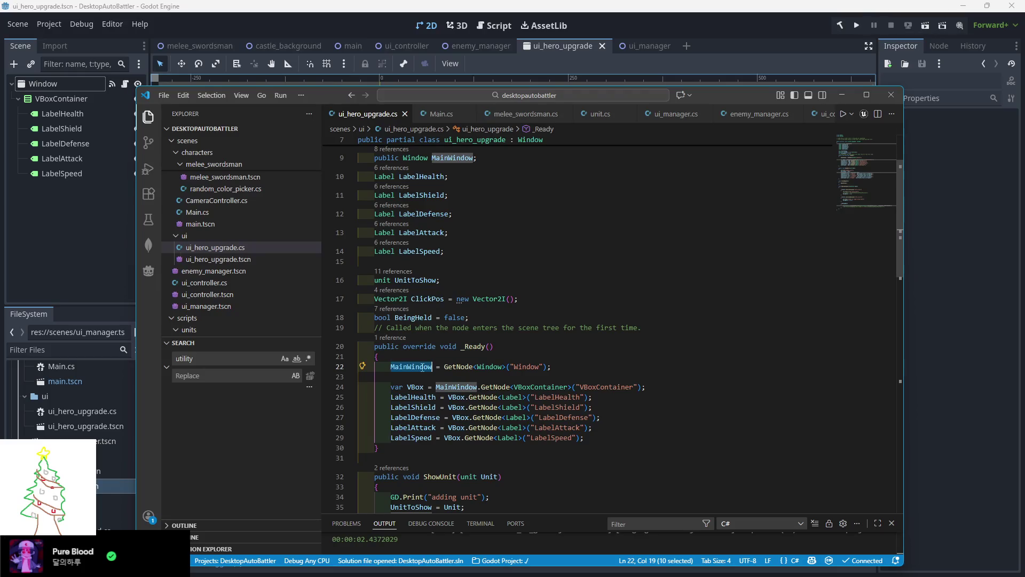
key(Right)
Delete the MainWindow field and its _Ready assignment, and drop its prefix from the VBoxContainer lookup
scroll(423, 364, up, 3)
drag(477, 229, 357, 229)
key(BackSpace)
key(BackSpace)
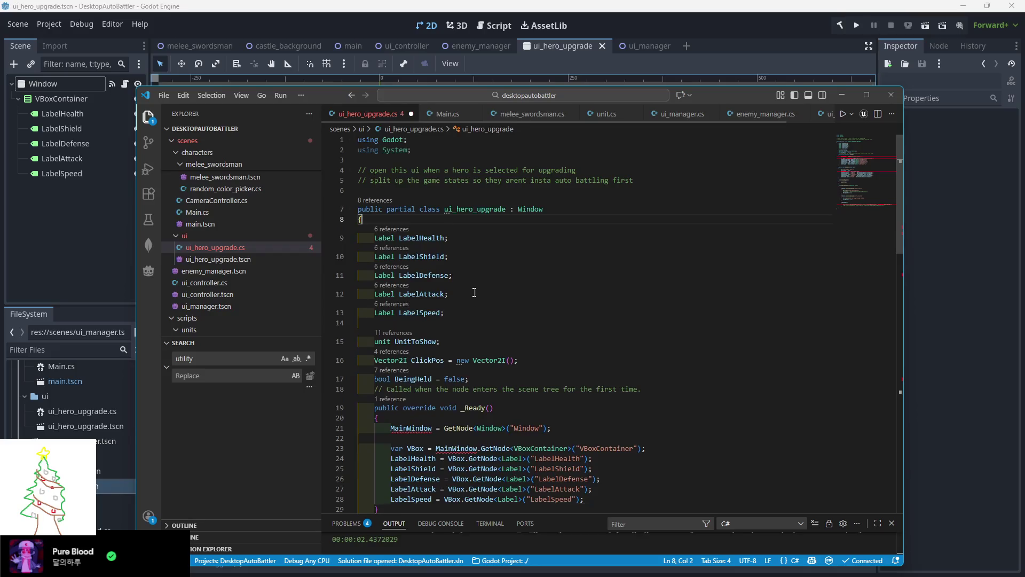
scroll(470, 293, down, 2)
drag(556, 375, 342, 375)
key(Delete)
key(Delete)
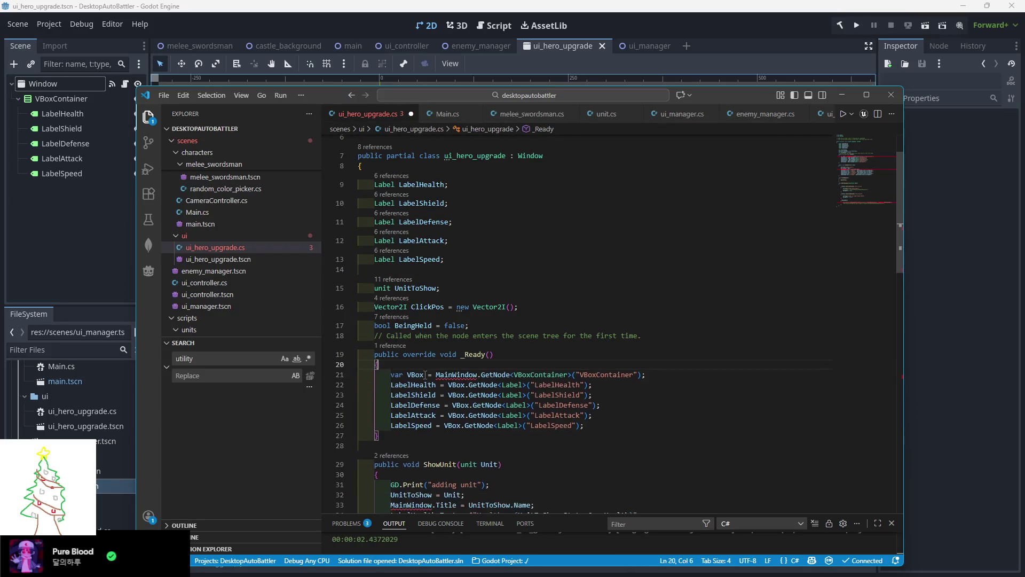
double_click(456, 374)
key(Delete)
key(Delete)
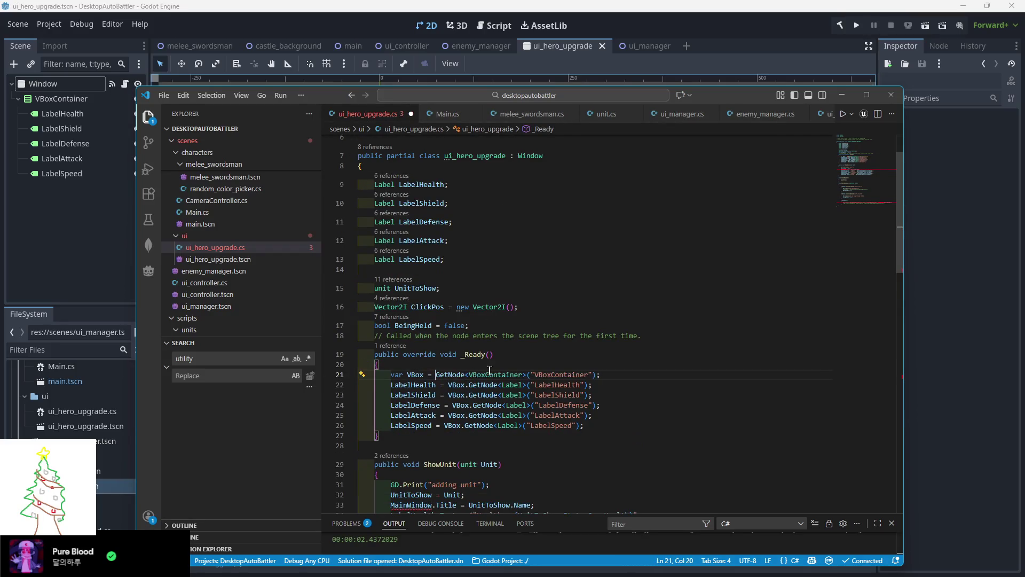
Remove the MainWindow.Title line and the MainWindow prefix before GetWindowId
scroll(431, 427, down, 3)
click(550, 426)
key(shift+Up)
key(Delete)
scroll(641, 422, down, 10)
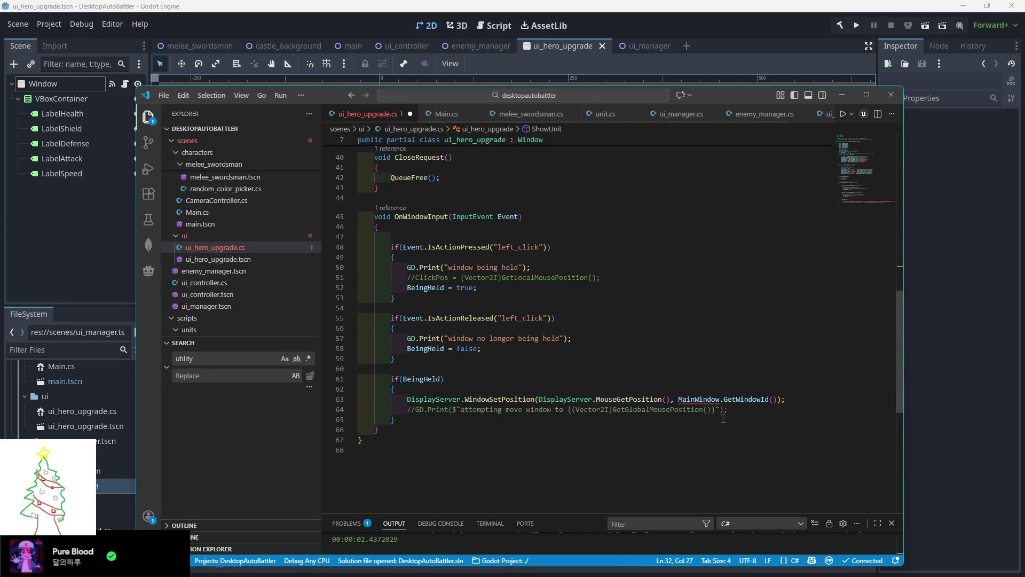
double_click(698, 399)
key(Delete)
key(Delete)
click(703, 370)
scroll(704, 373, up, 10)
click(843, 95)
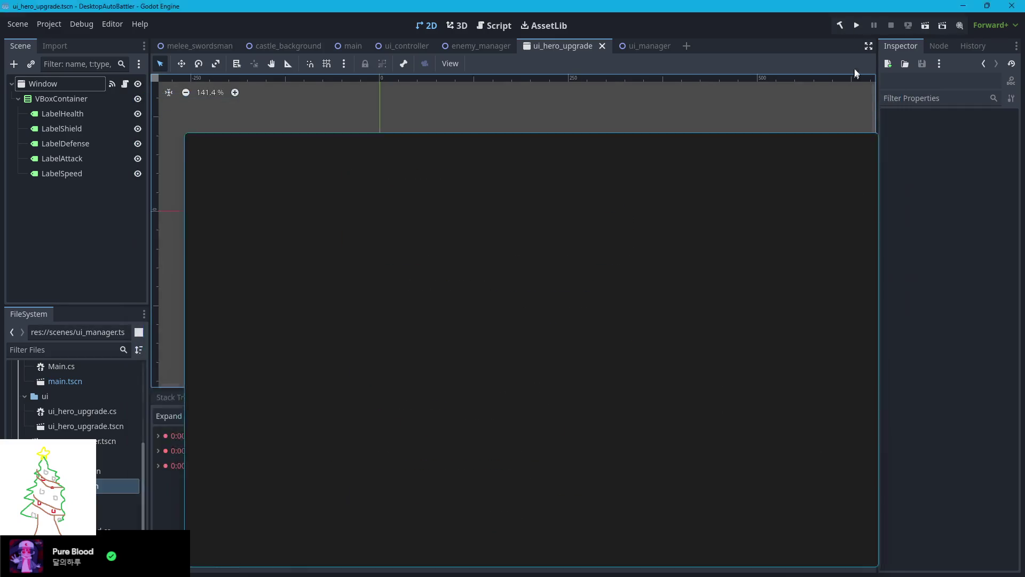
click(855, 27)
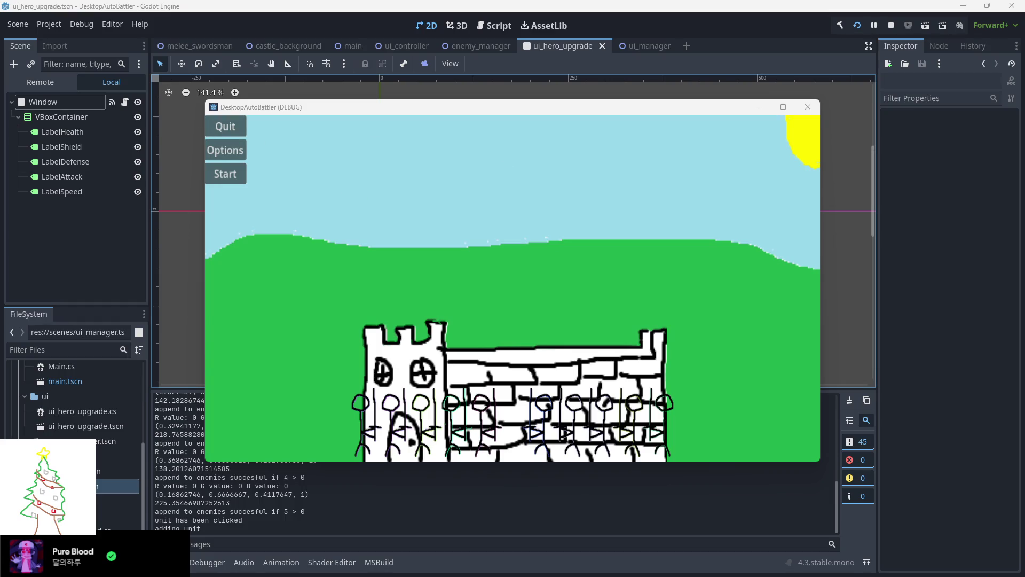
click(791, 184)
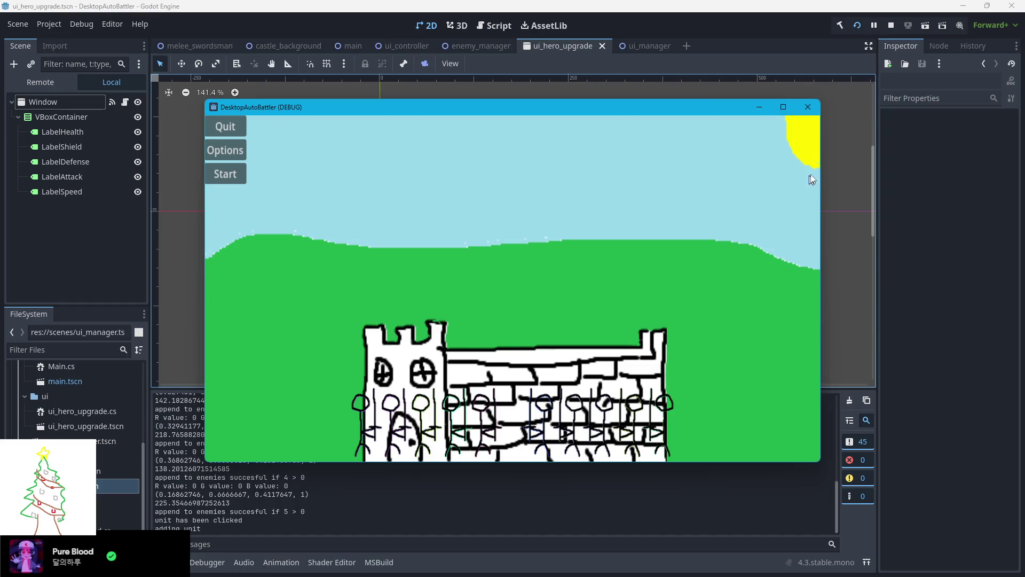
click(808, 106)
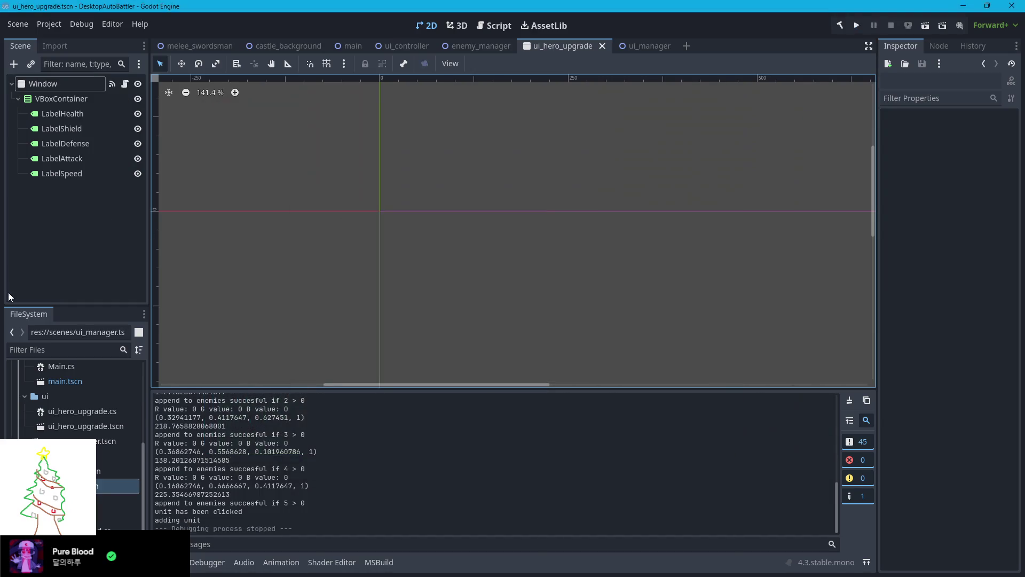
Select the Window root node and inspect its window_input → OnWindowInput signal connection
key(alt+Tab)
scroll(534, 363, down, 5)
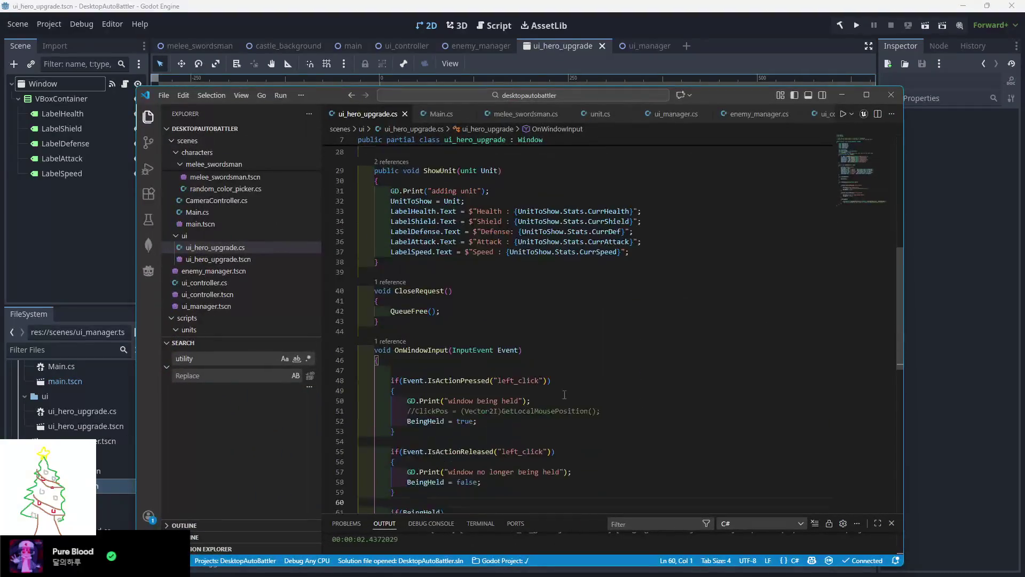
scroll(534, 363, down, 3)
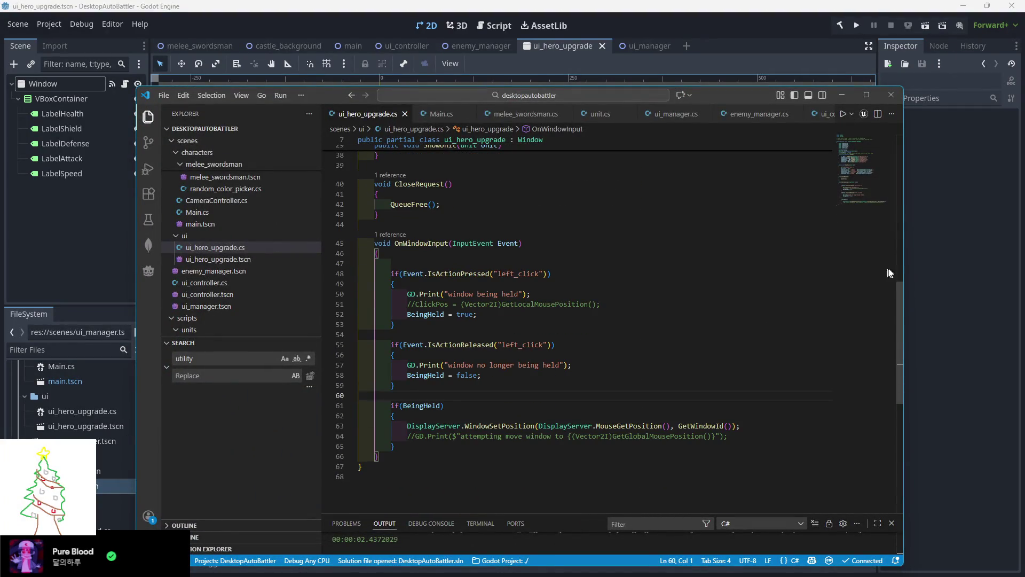
click(934, 250)
click(80, 87)
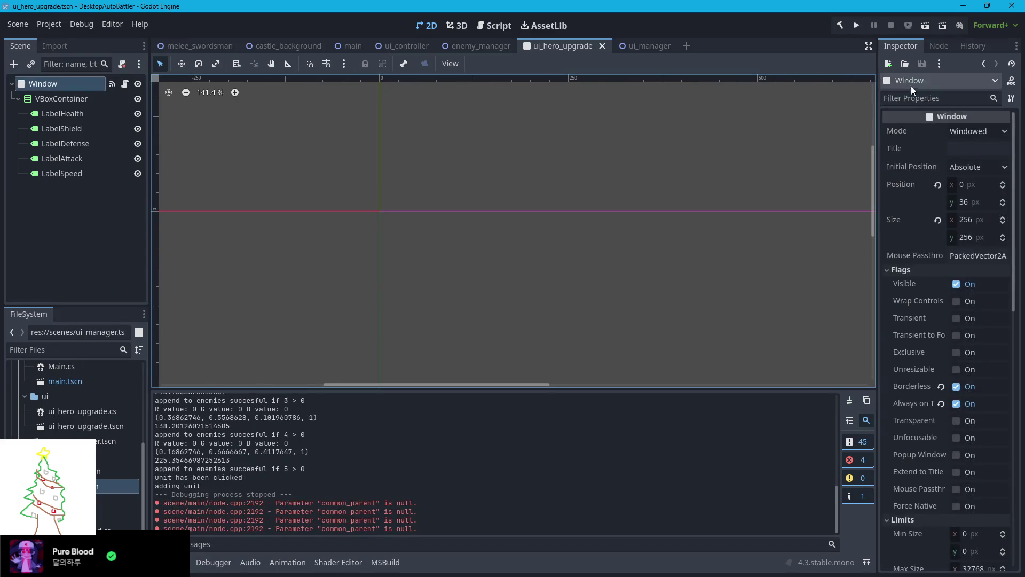
click(939, 46)
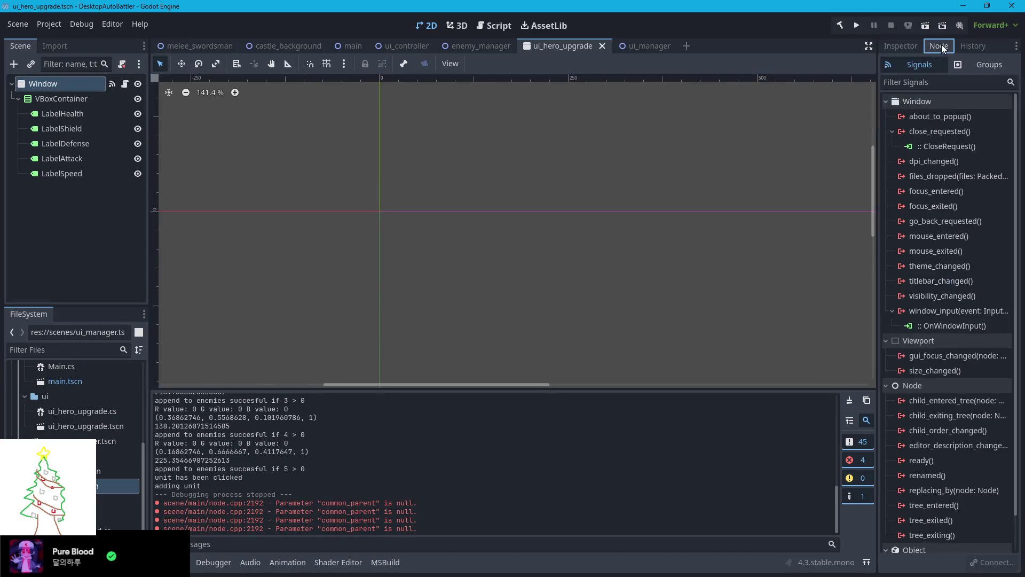
click(969, 326)
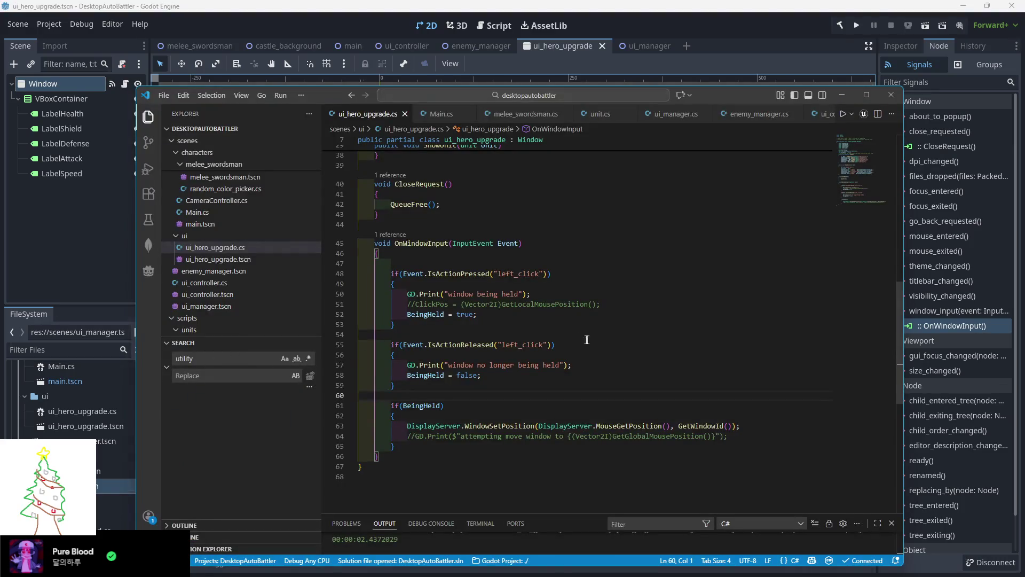
Add GD.Print("mouse is hovering"); at the top of OnWindowInput and save
click(452, 291)
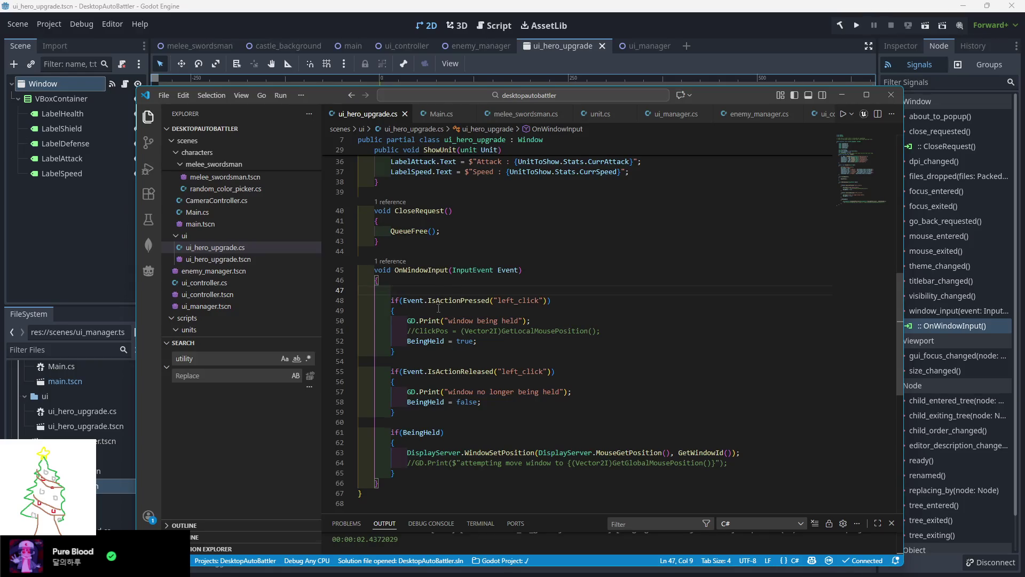
text(GD>)
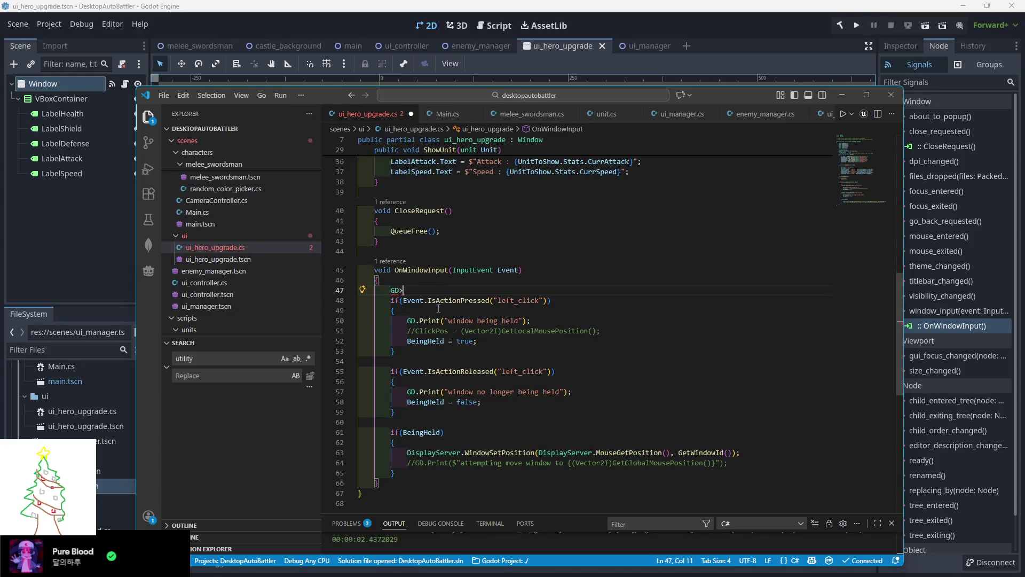
key(BackSpace)
text(.Pr)
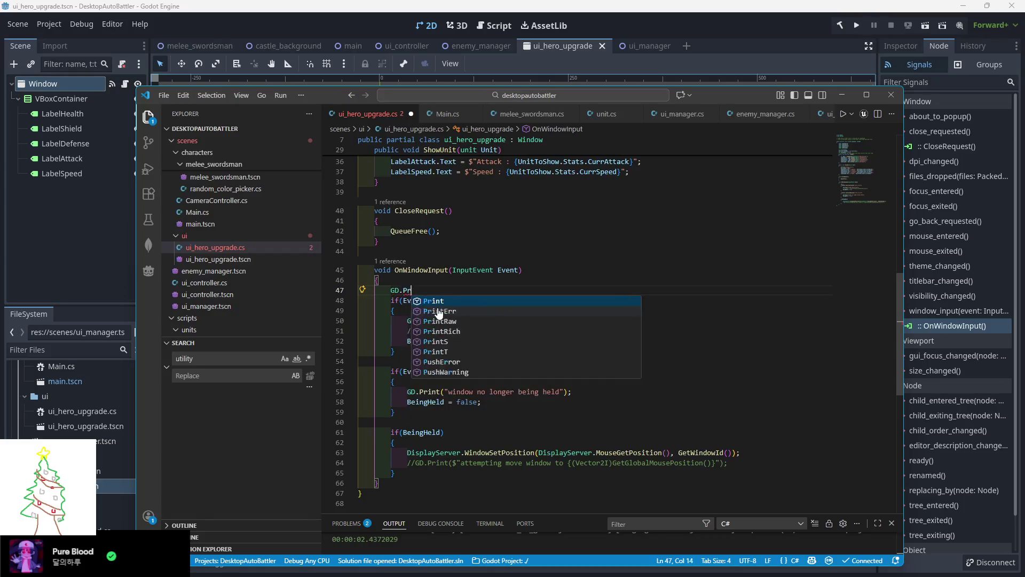
text(int("mouse is h)
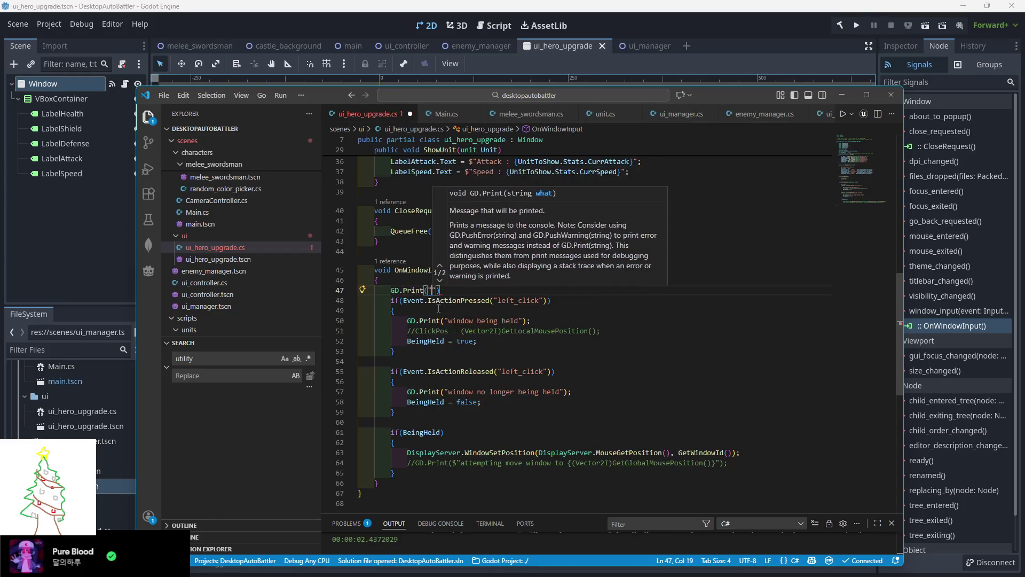
text(overing");)
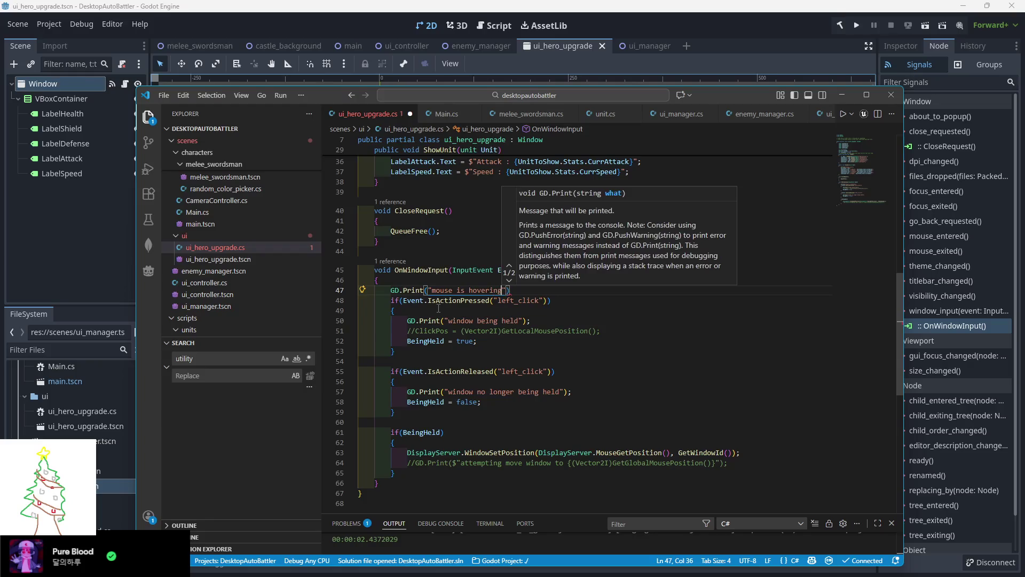
key(ctrl+s)
Check the left_click action line, then rerun the game
click(509, 300)
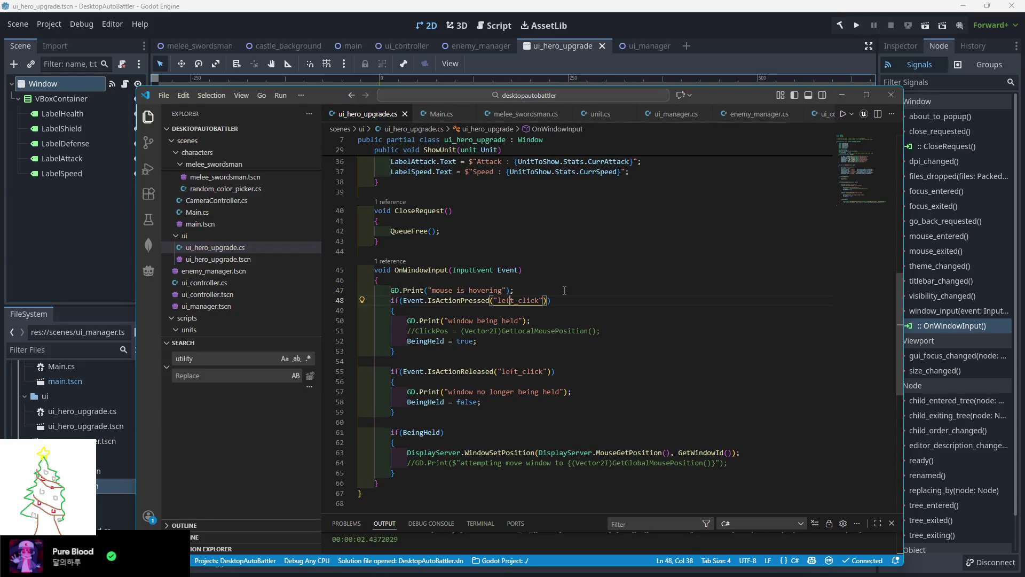
key(End)
click(857, 25)
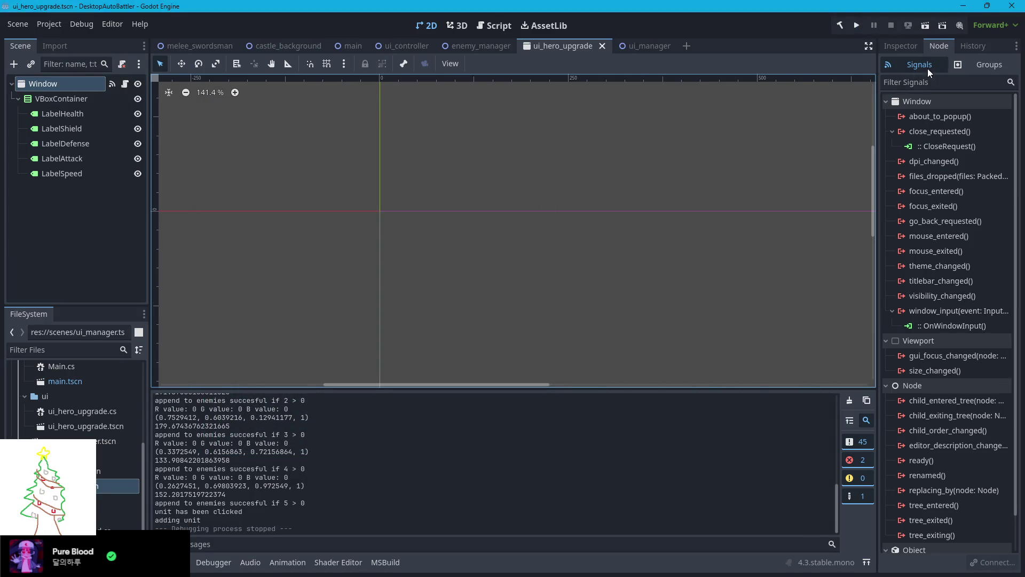
Disconnect and reconnect the Window's window_input signal to OnWindowInput, then save ui_hero_upgrade.tscn
click(938, 45)
click(917, 326)
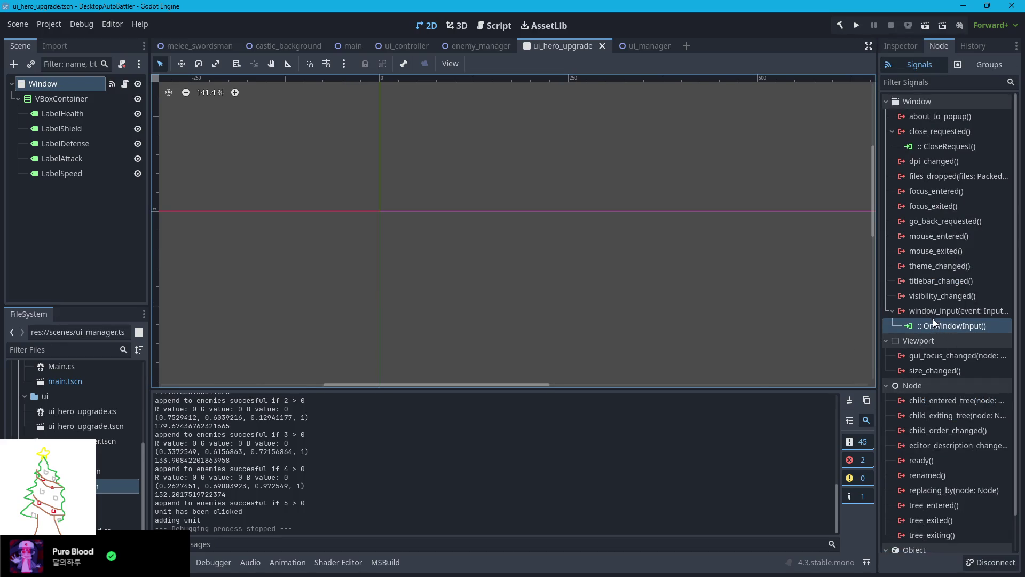
click(947, 321)
key(Delete)
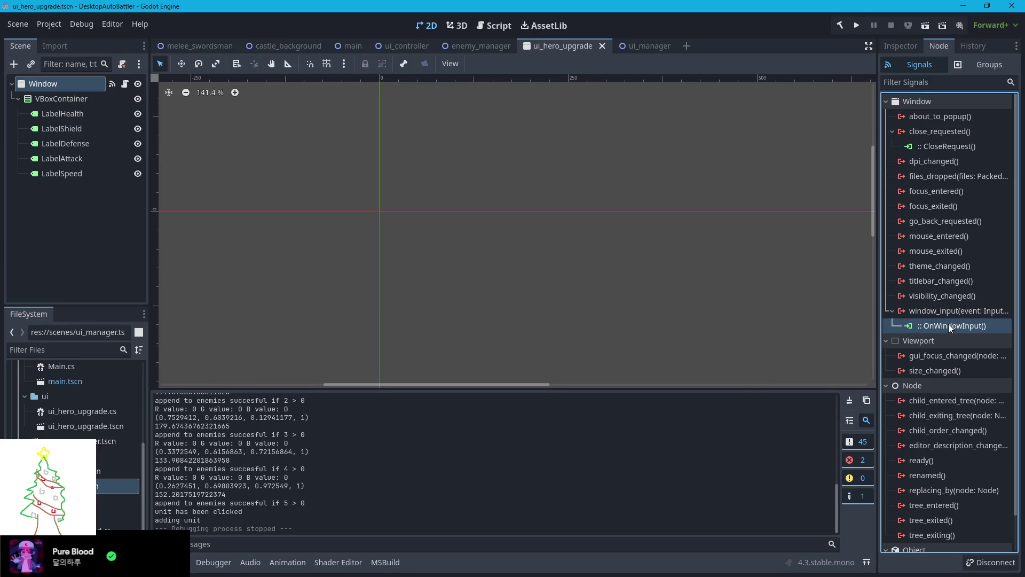
click(955, 311)
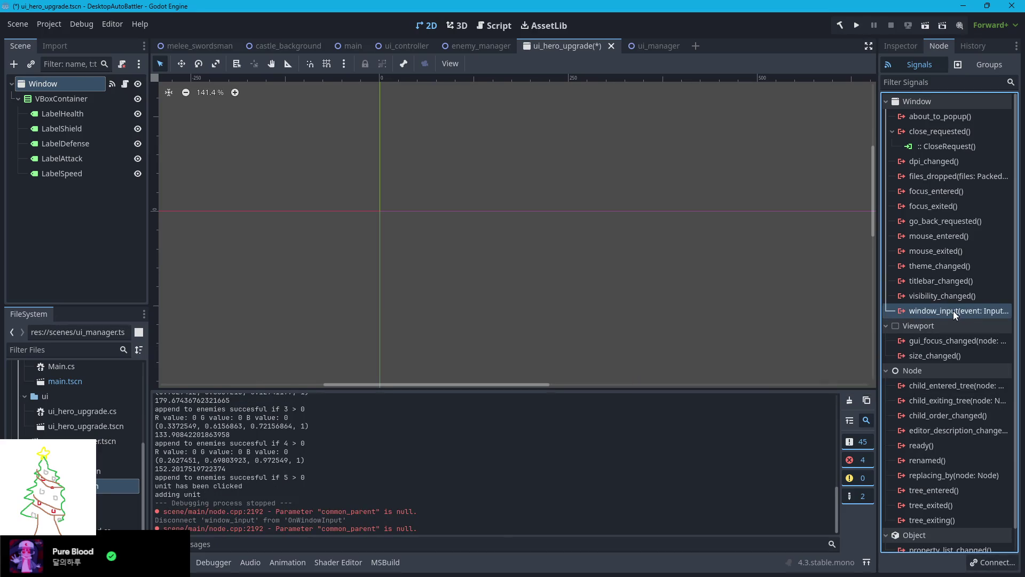
double_click(952, 311)
text(OnWindowInput)
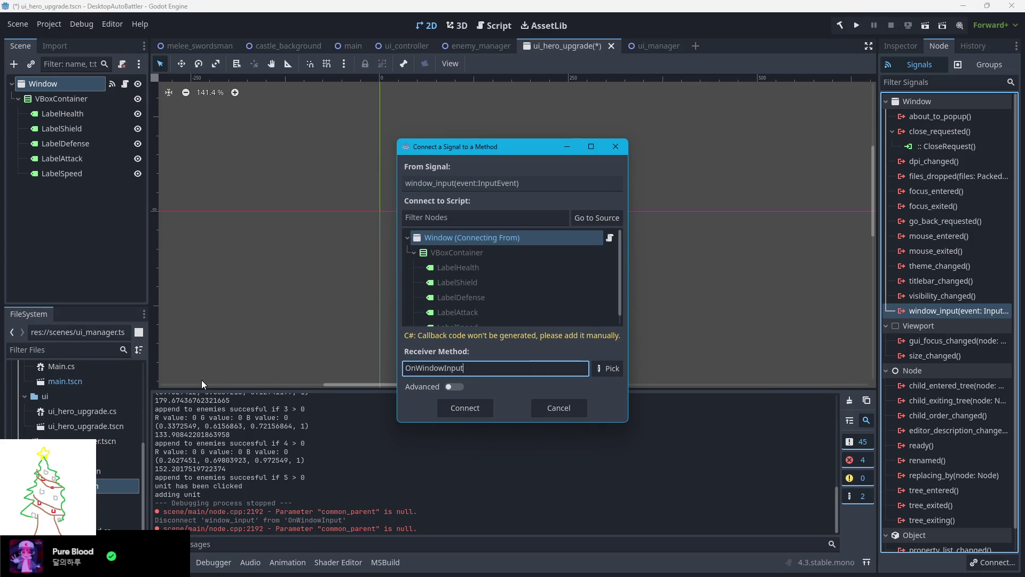
click(451, 407)
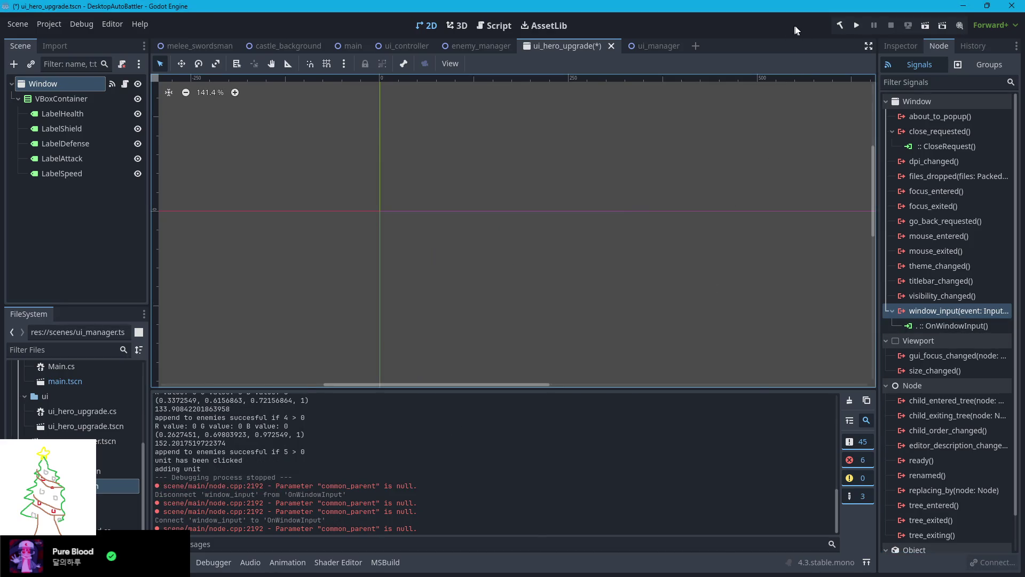
key(ctrl+s)
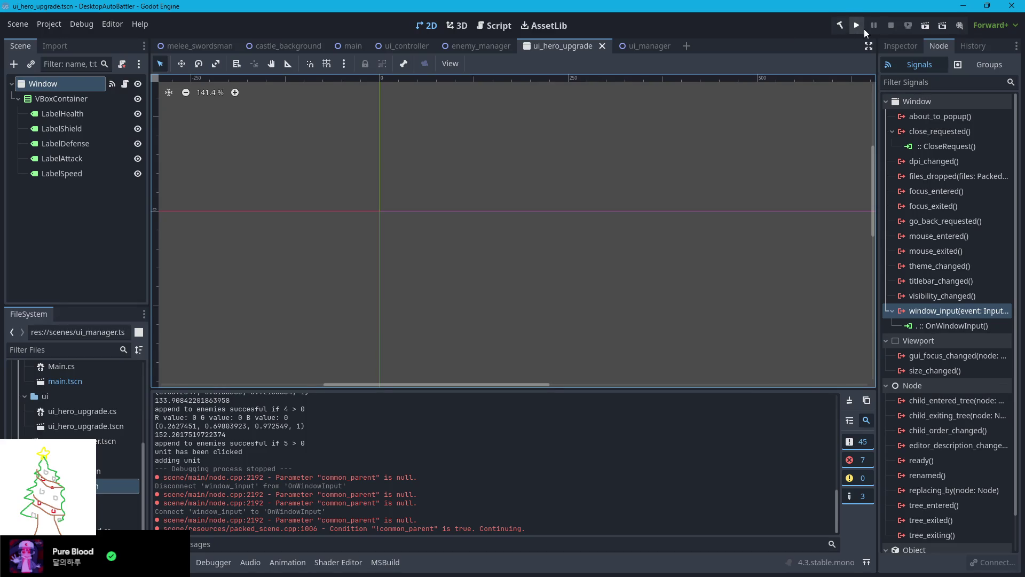
Run the game, drag a hero's stats popup, then stop the game and switch to VS Code
click(853, 27)
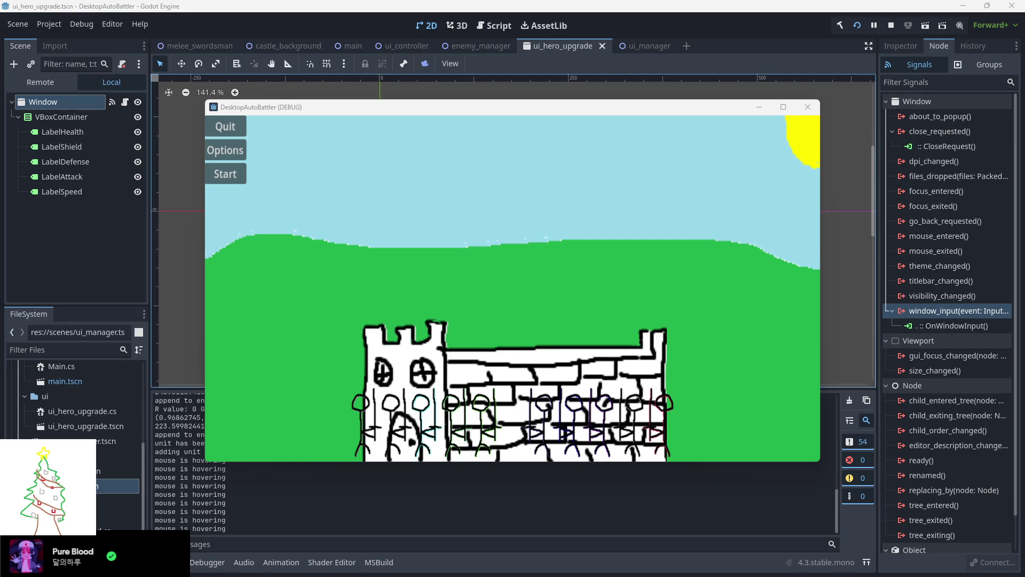
mouse_move(451, 250)
mouse_down()
mouse_move(555, 283)
mouse_move(624, 331)
mouse_up()
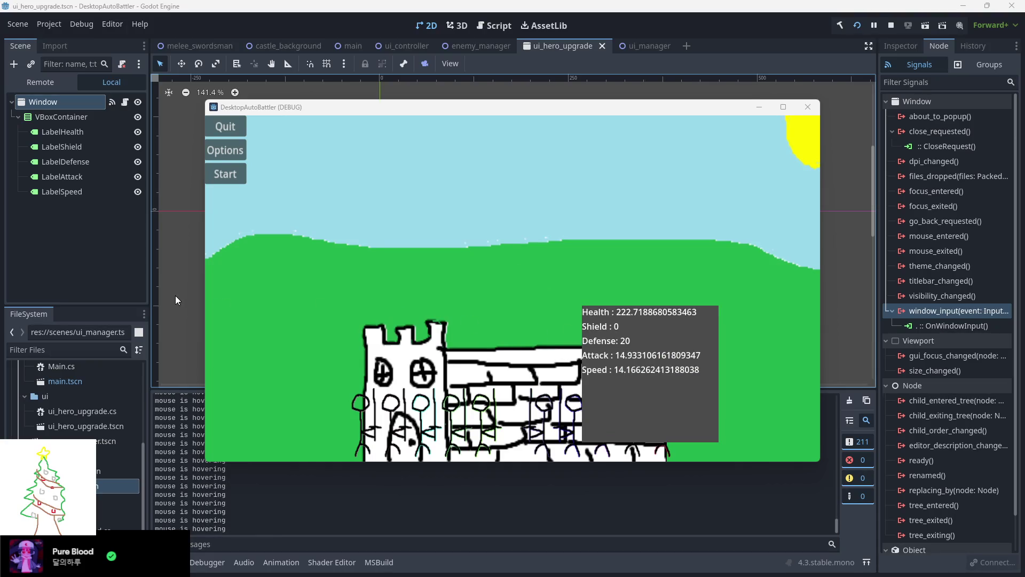
click(162, 309)
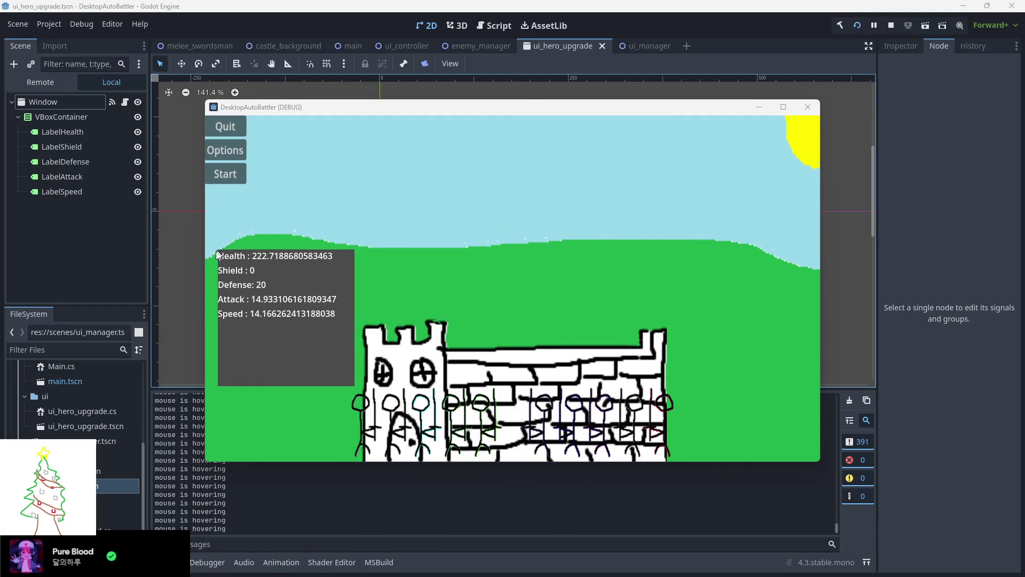
click(891, 25)
key(alt+Tab)
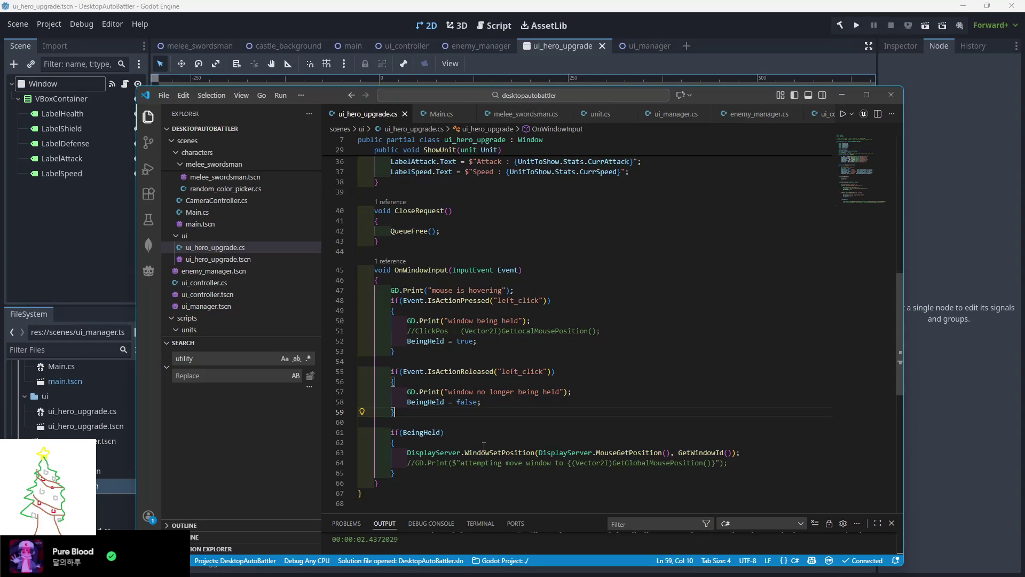
Delete line 47's GD.Print("mouse is hovering"); then return to Godot and select VBoxContainer
drag(529, 288, 380, 280)
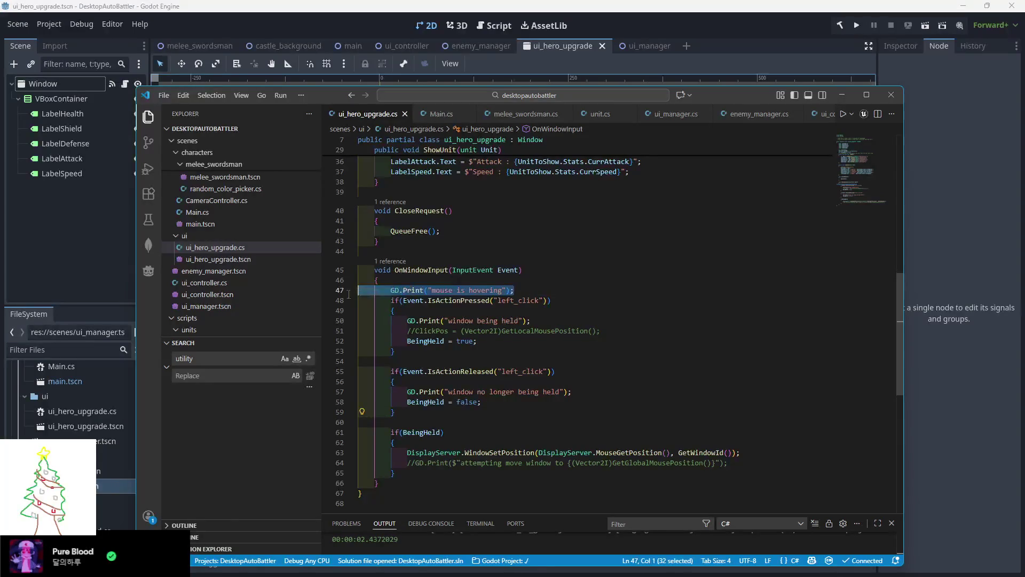
key(BackSpace)
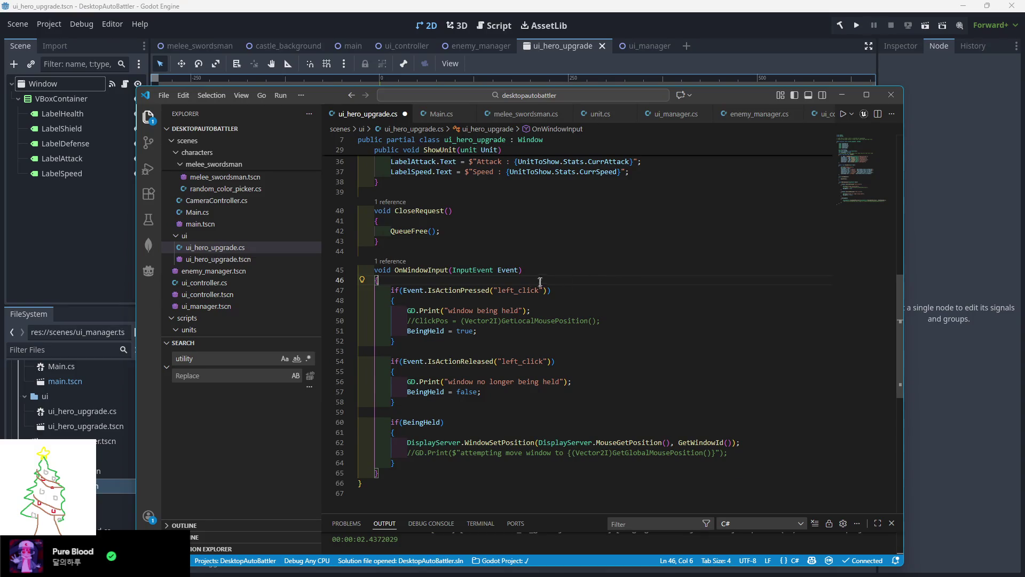
scroll(603, 271, up, 8)
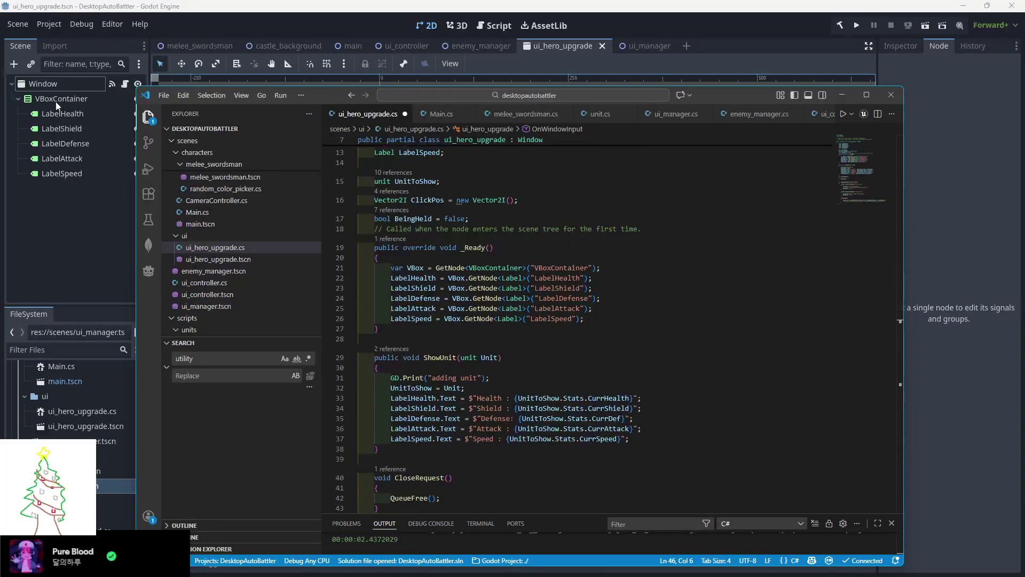
click(56, 99)
Add a Button node and move it to be a direct child of Window
right_click(50, 101)
click(72, 105)
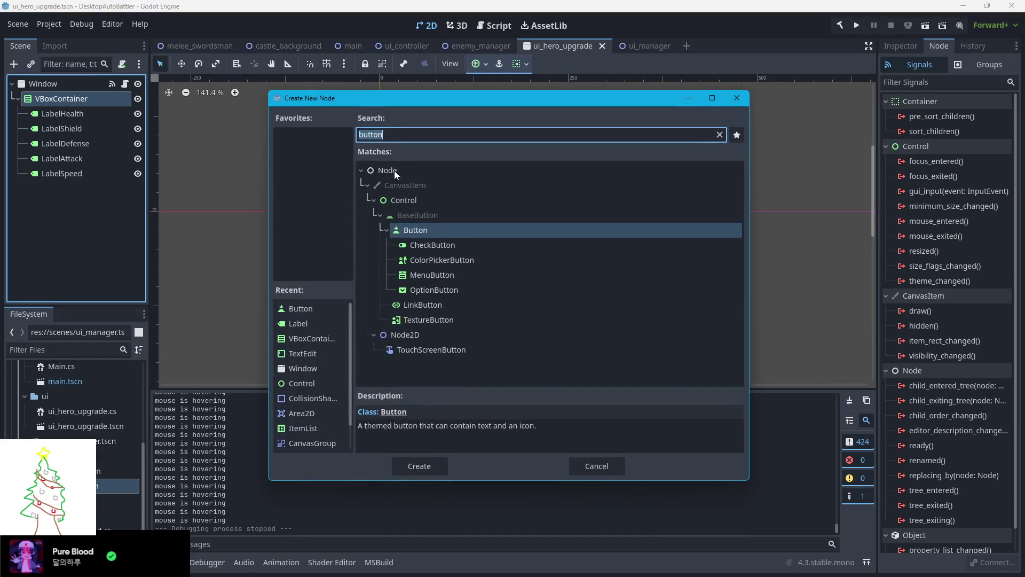
click(428, 239)
click(425, 232)
click(406, 465)
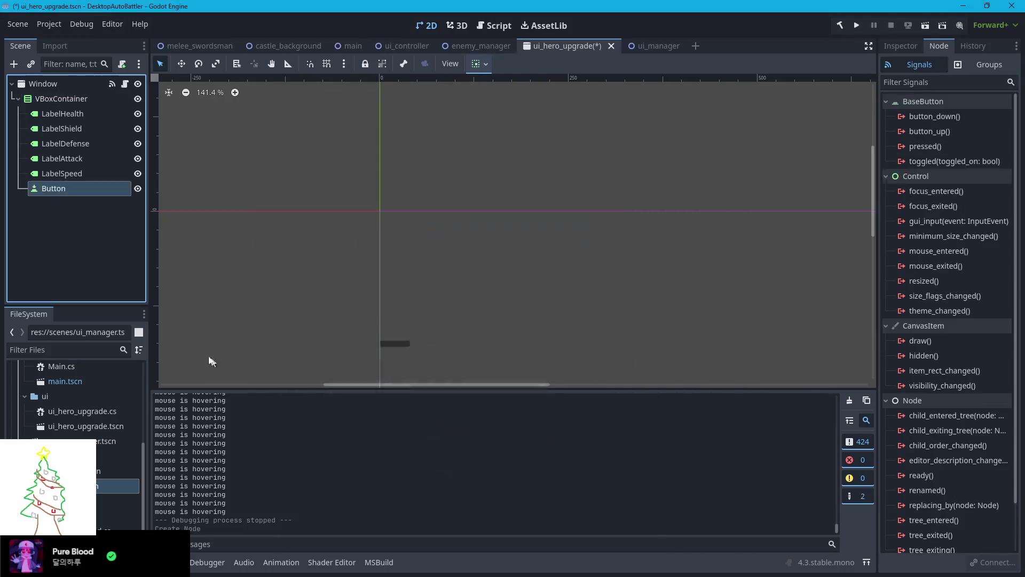
drag(55, 191, 38, 85)
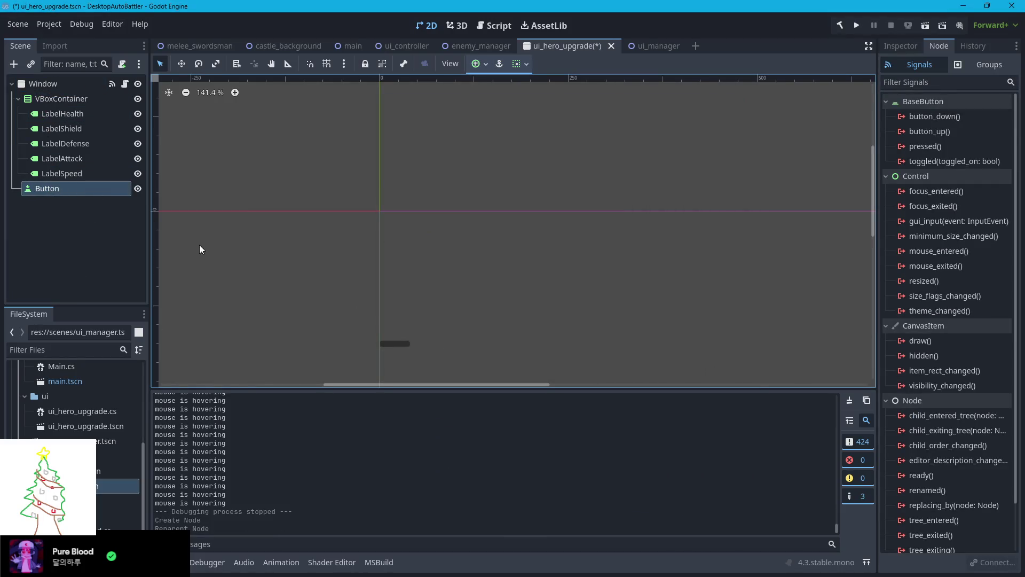
Anchor the Button to the Top Right preset and set its text to X
scroll(184, 239, down, 1)
click(903, 46)
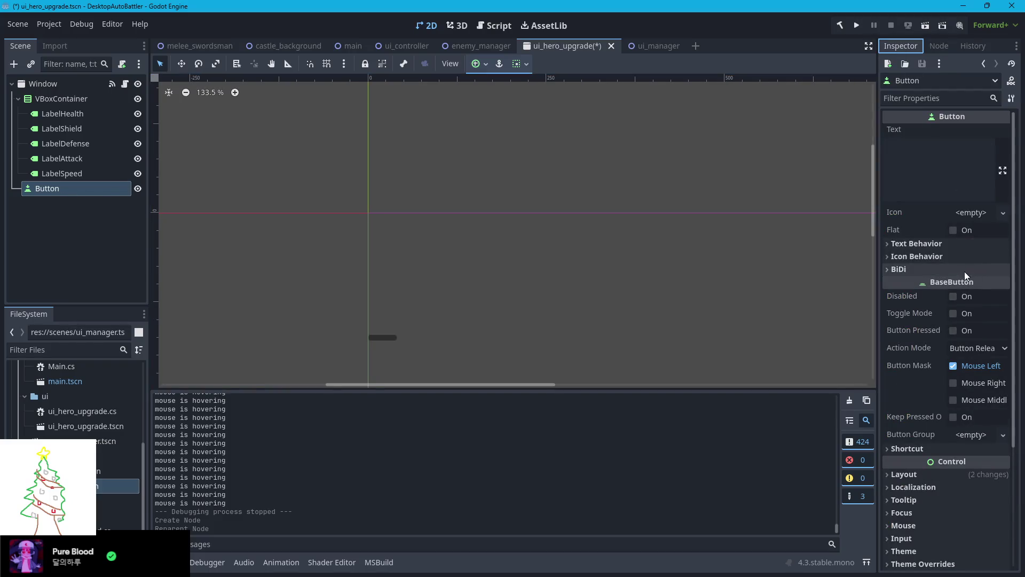
scroll(922, 360, down, 2)
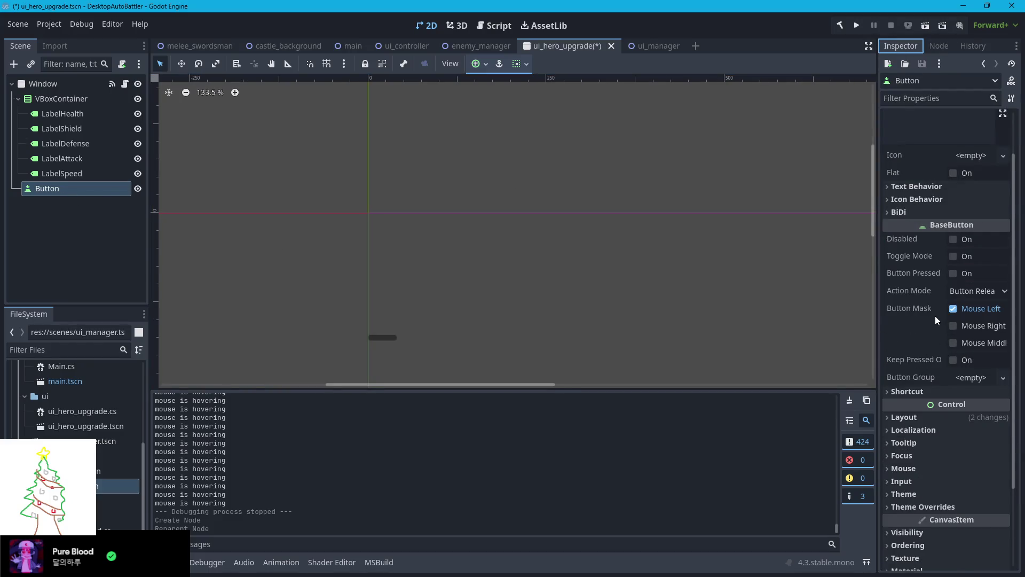
scroll(936, 315, down, 2)
click(887, 360)
scroll(972, 370, down, 3)
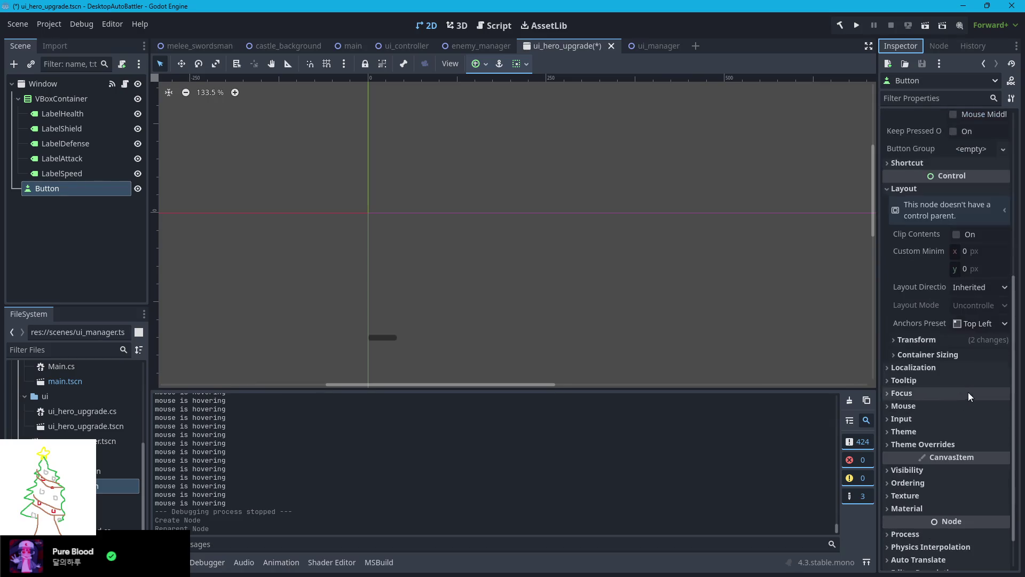
click(976, 323)
click(981, 362)
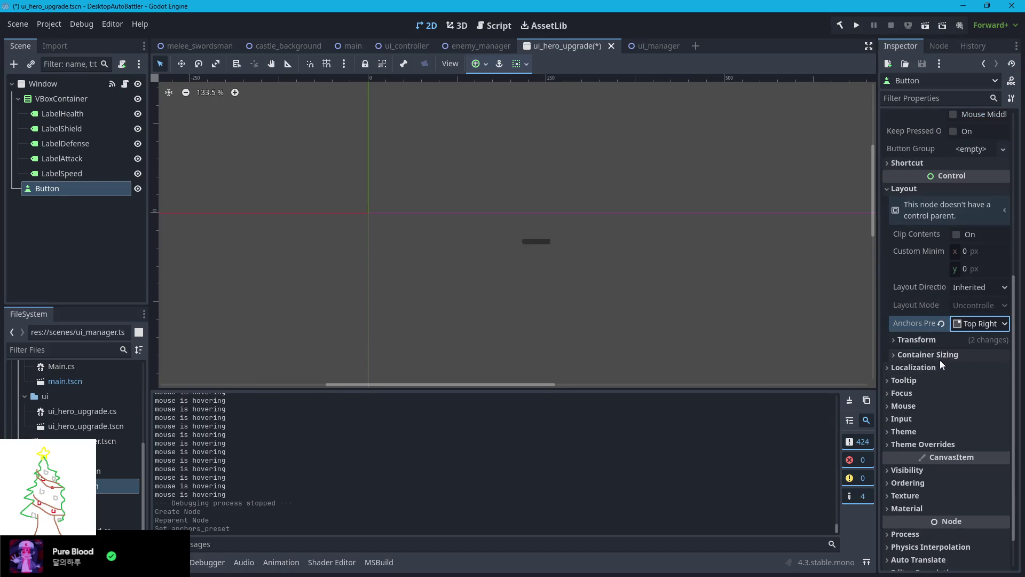
scroll(912, 215, up, 5)
click(929, 160)
text(X)
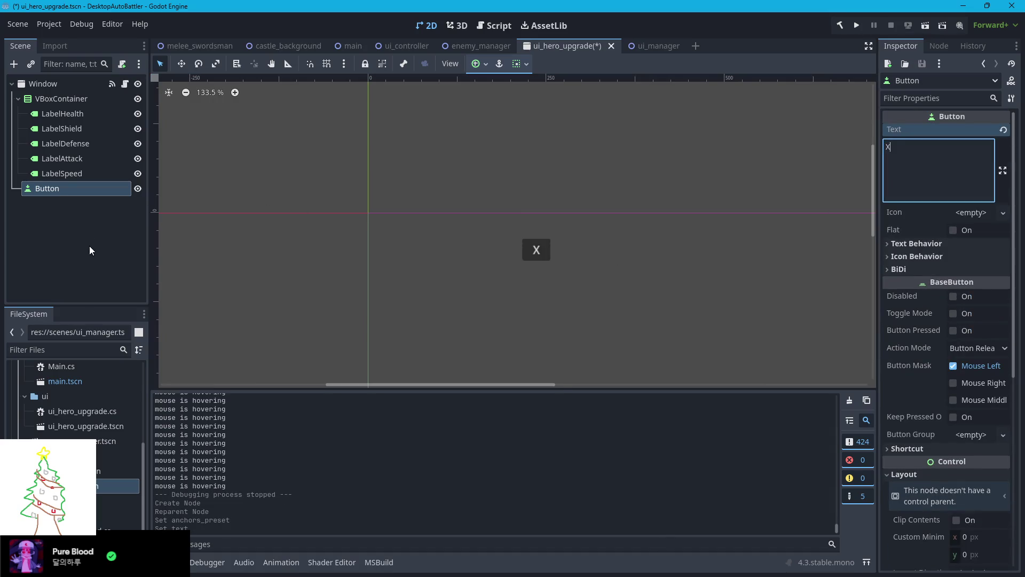
Rename the Button node to CloseButton
click(89, 252)
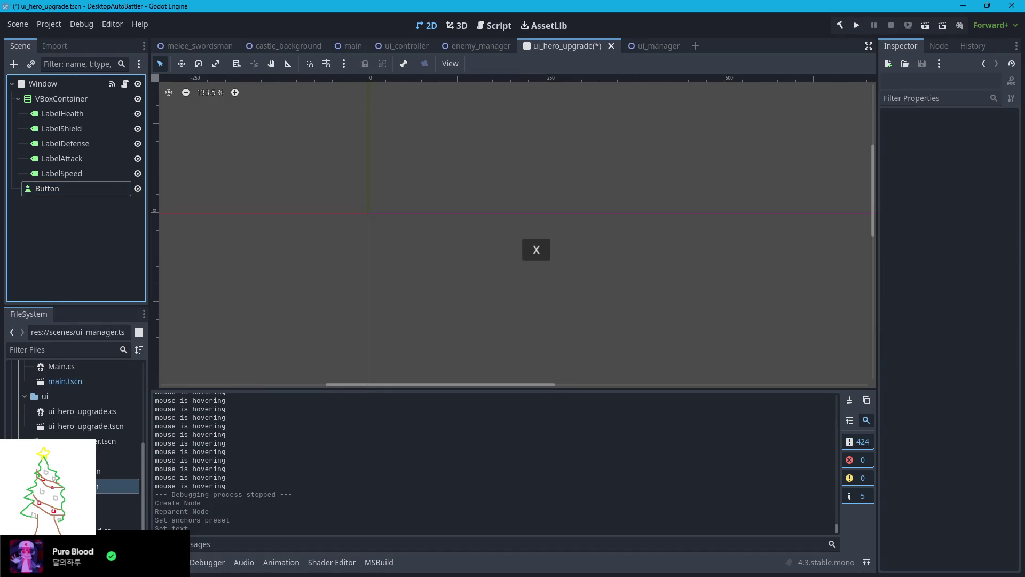
key(alt+Tab)
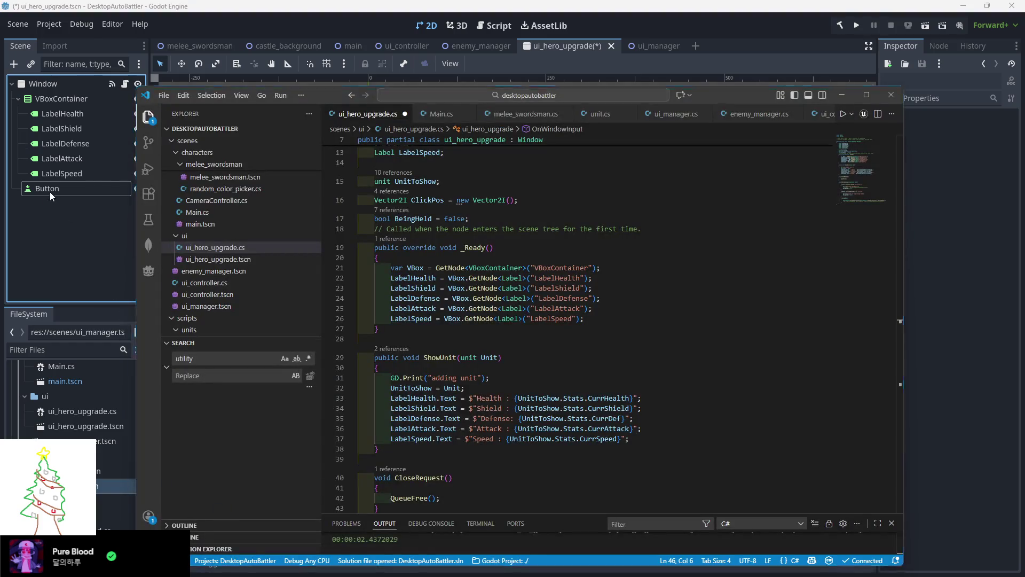
click(48, 190)
click(47, 191)
text(Close)
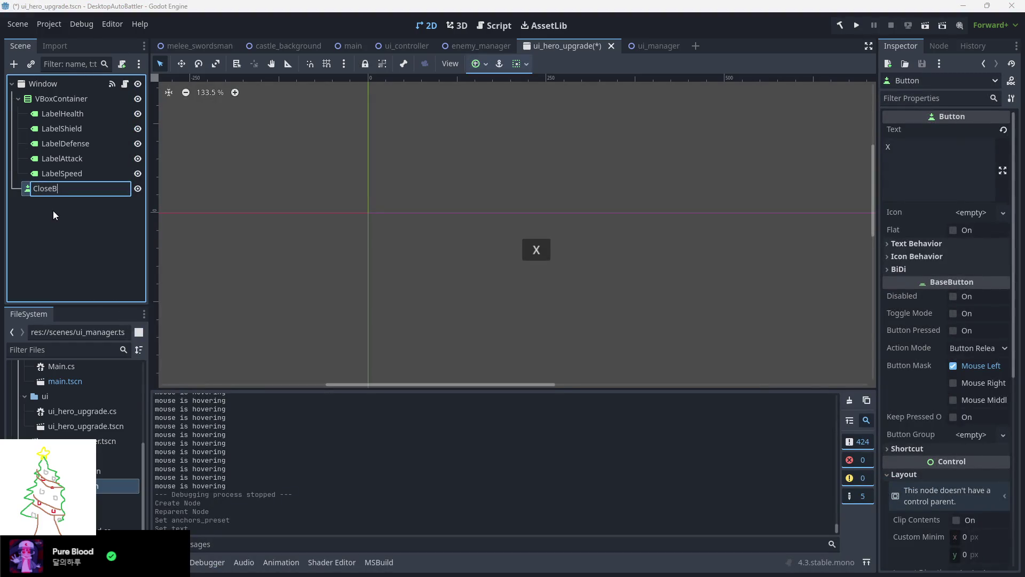
text(n)
key(Return)
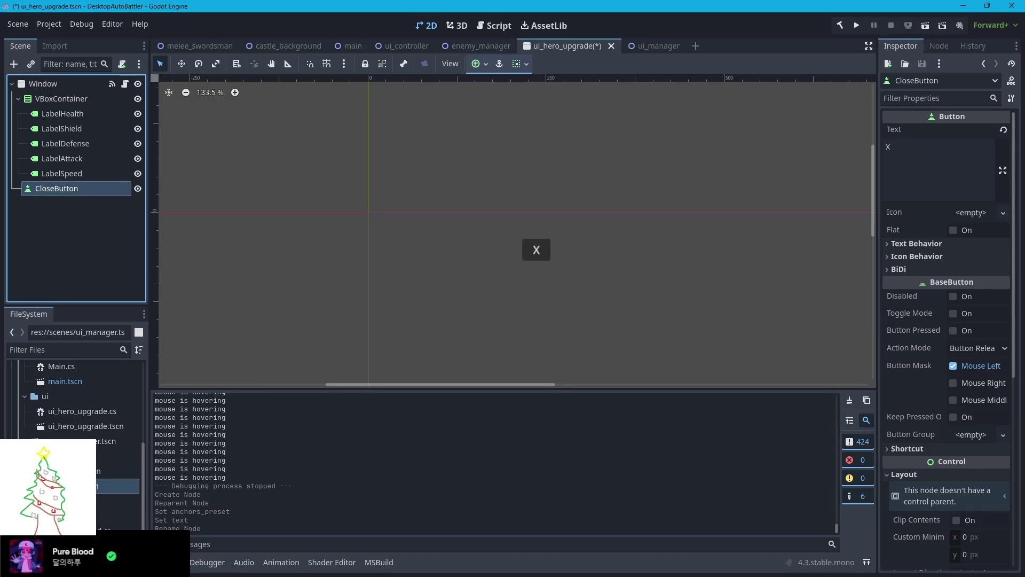
key(alt+Tab)
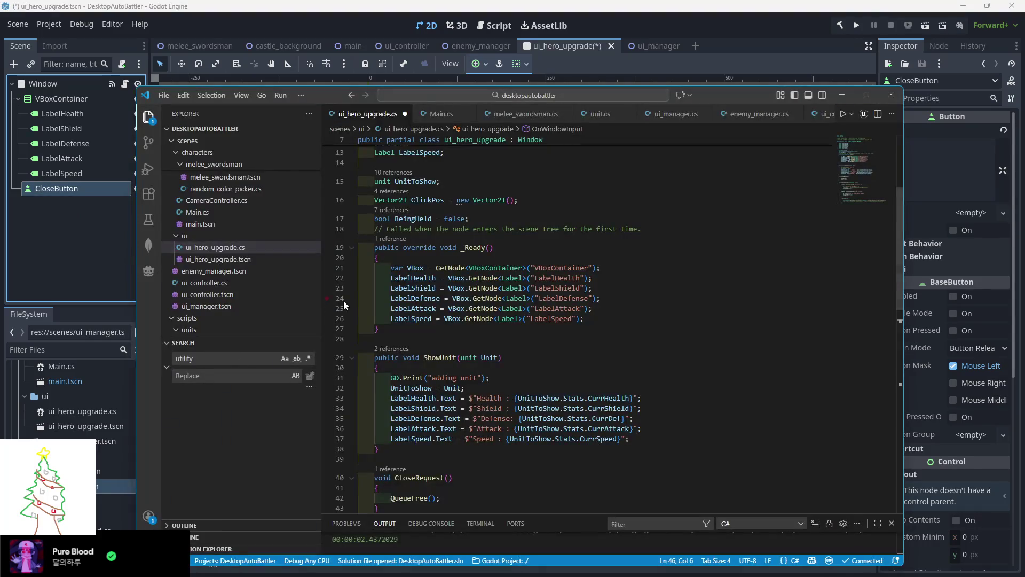
Declare a 'Button ButtonClose;' field and assign it GetNode<Button>("CloseButton") in _Ready
scroll(487, 231, up, 2)
click(463, 296)
key(Tab)
text(Butt)
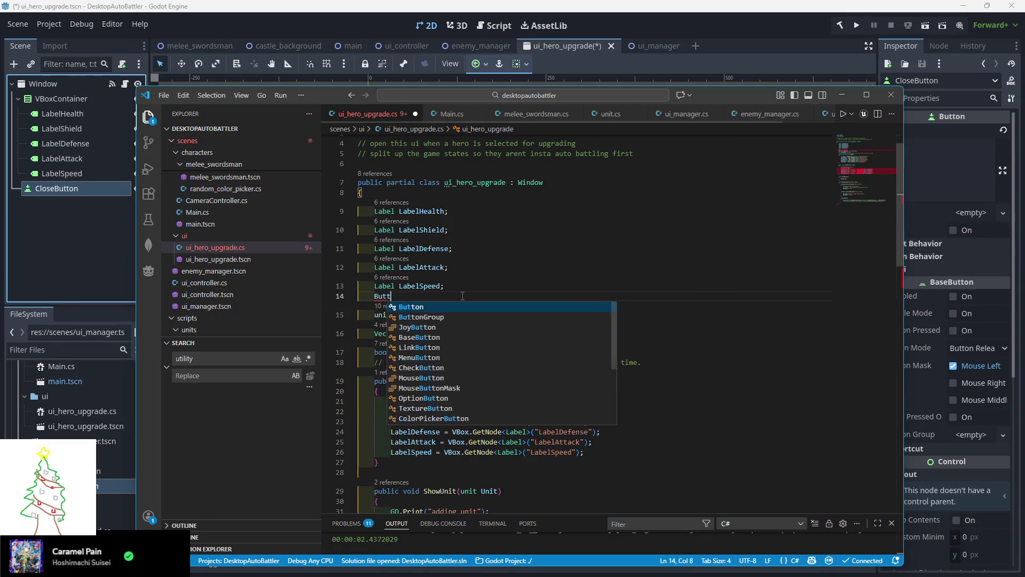
text(on ButtonClose;)
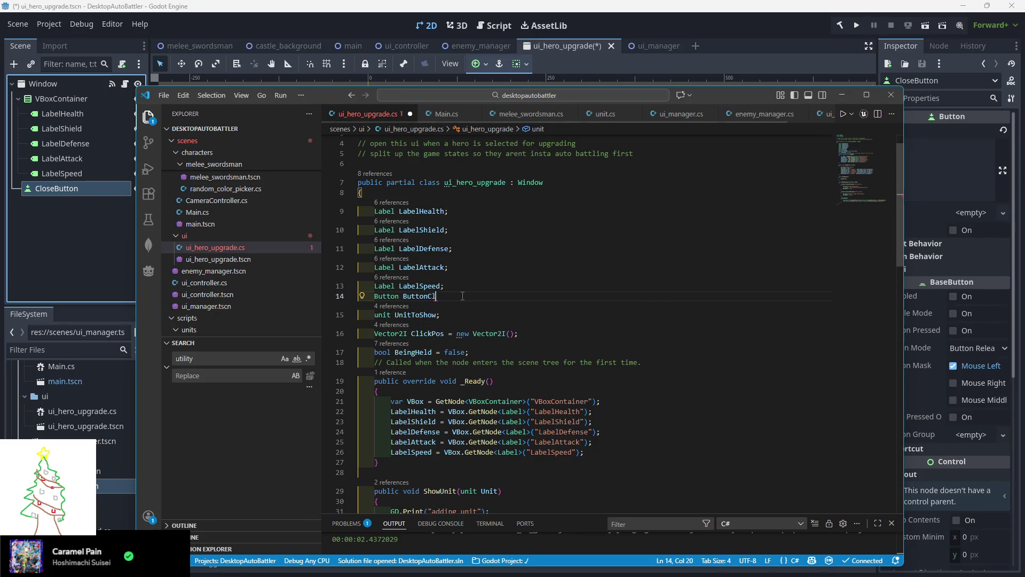
scroll(463, 296, down, 2)
click(620, 408)
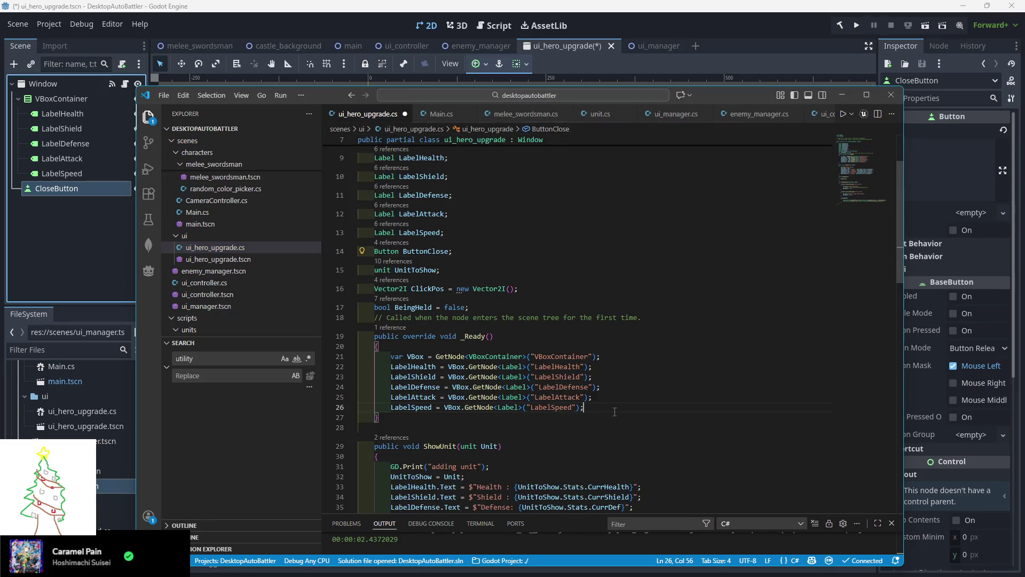
key(Return)
key(Return)
text(B)
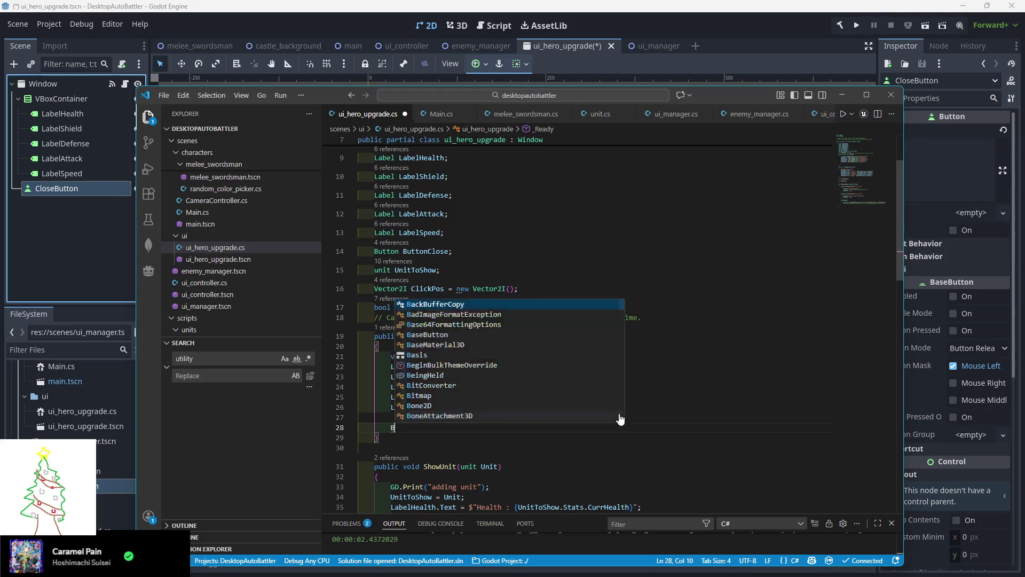
text(uttonClose = GetNoce)
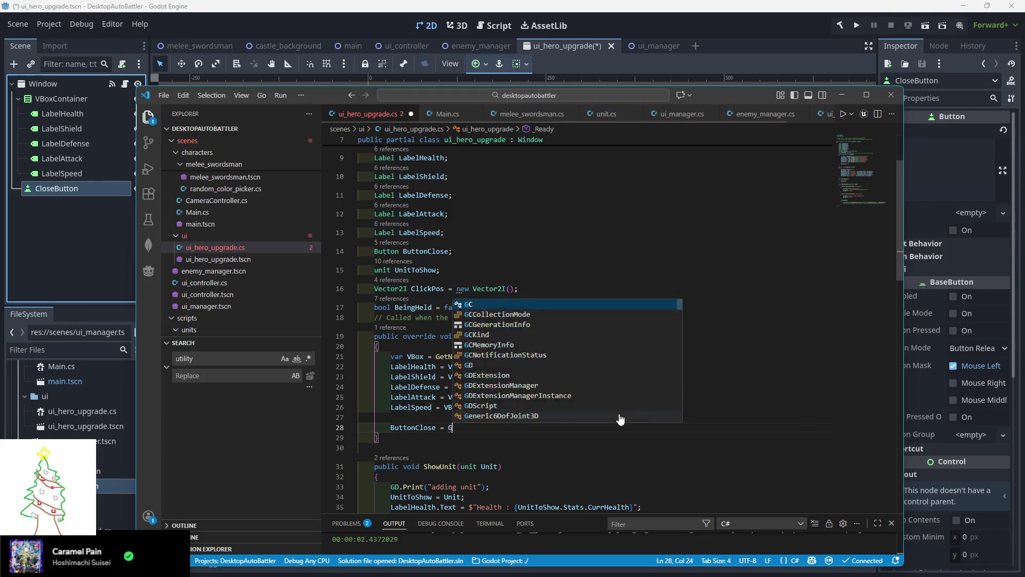
key(Tab)
key(BackSpace)
key(BackSpace)
key(BackSpace)
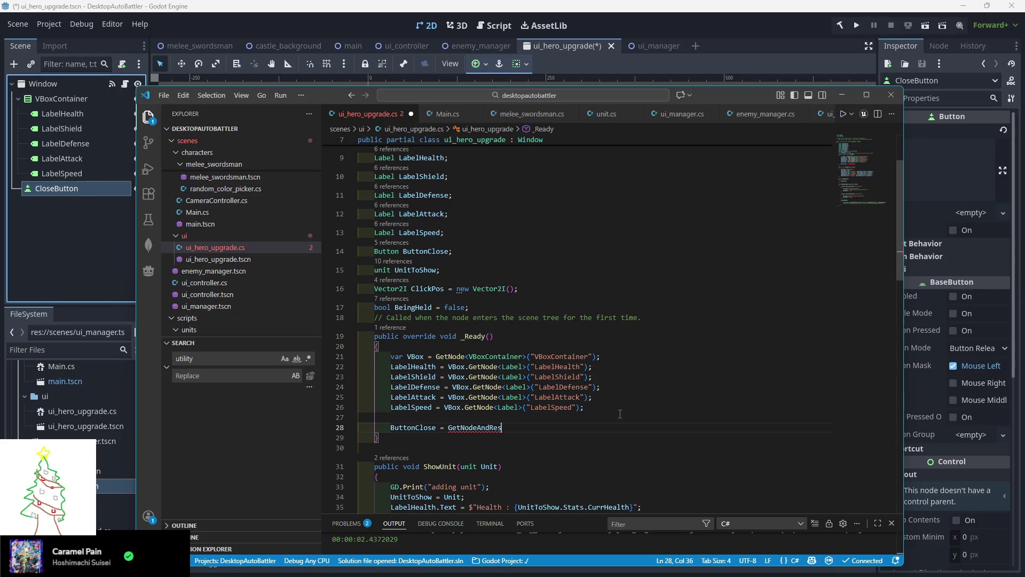
text(<Bu)
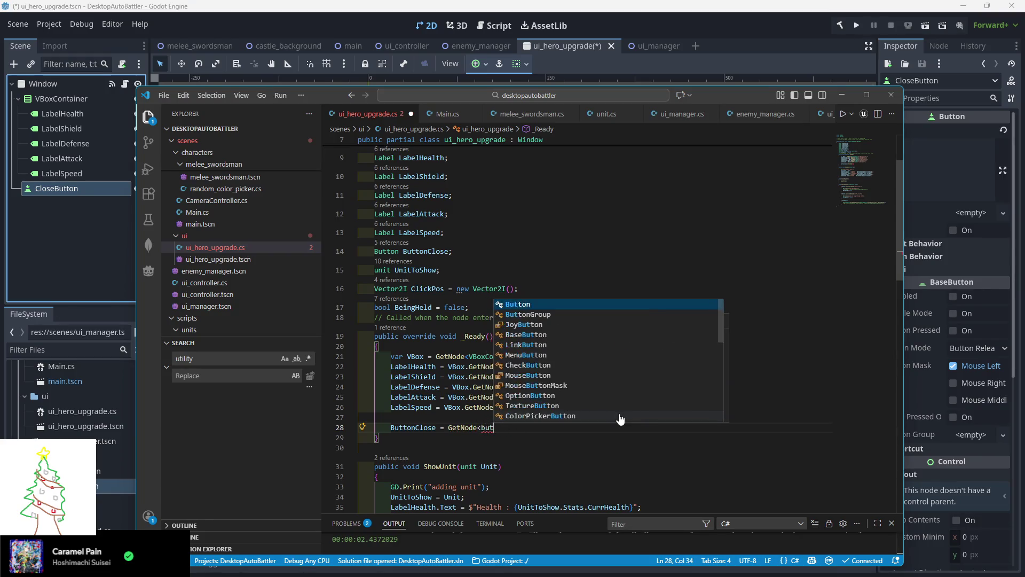
text(tton>)
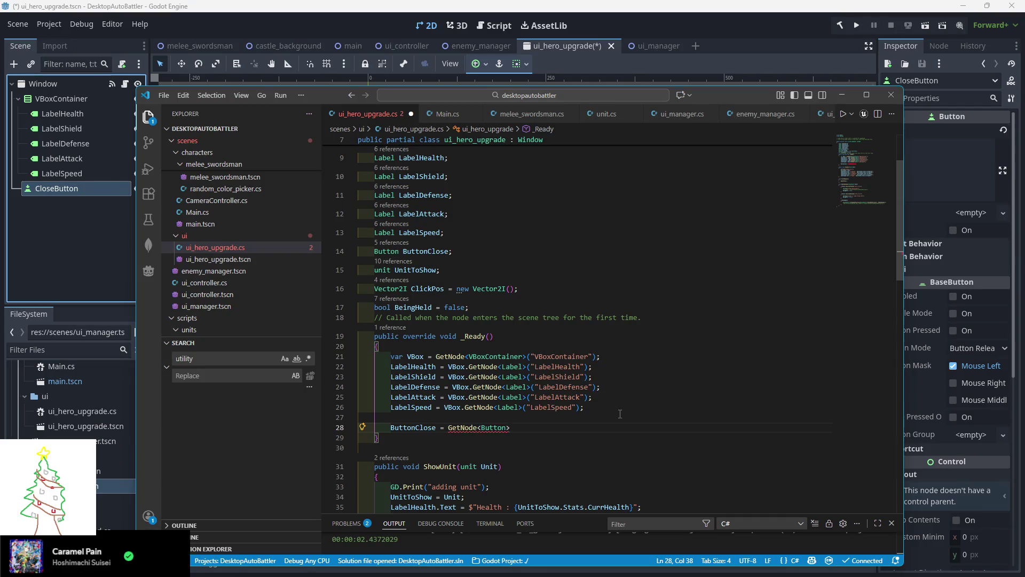
text(("CloseBut)
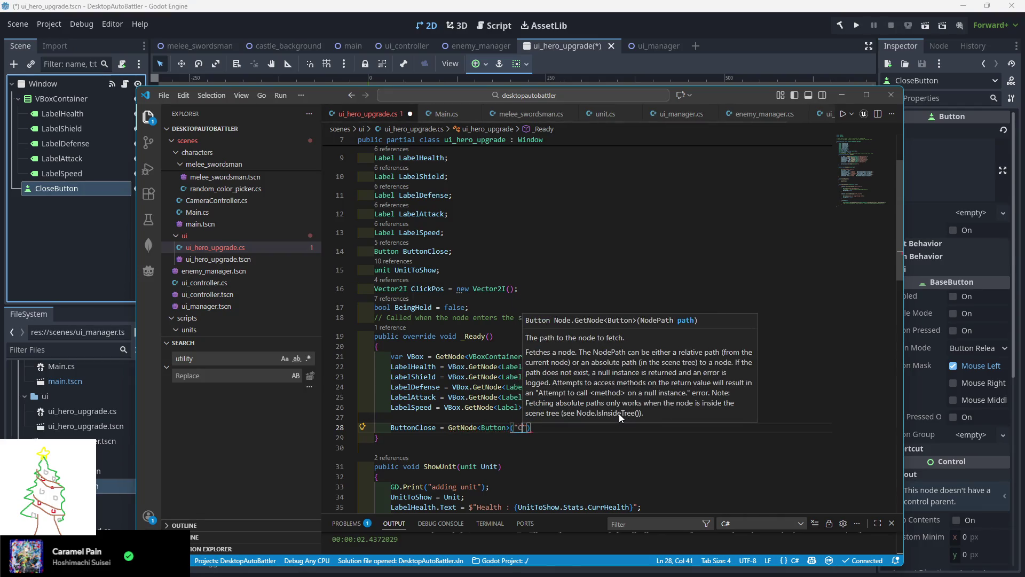
text(ton");)
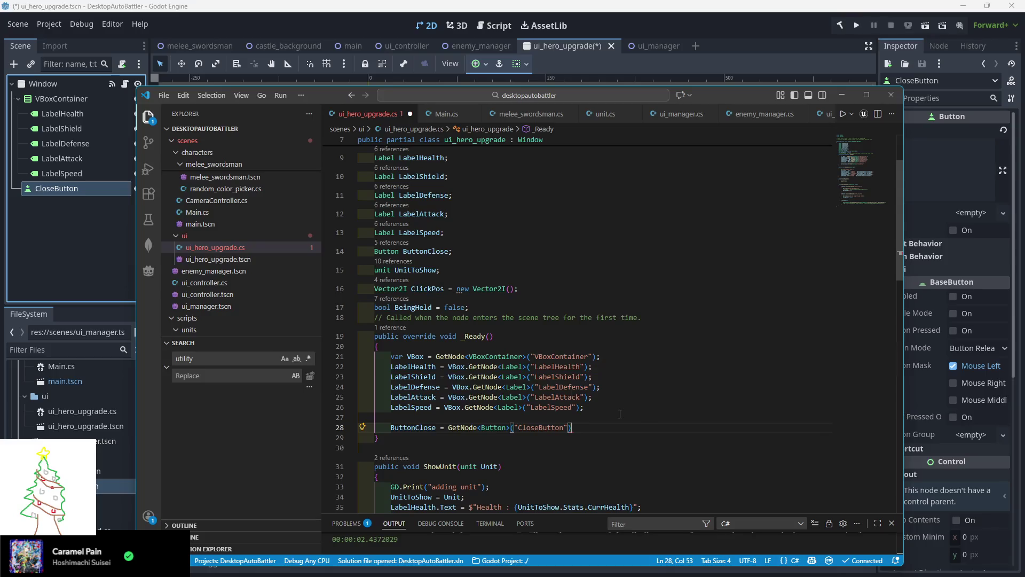
key(ctrl+s)
Add 'ButtonClose.Pressed += CloseRequest;', save the script, and run the game
scroll(611, 417, down, 3)
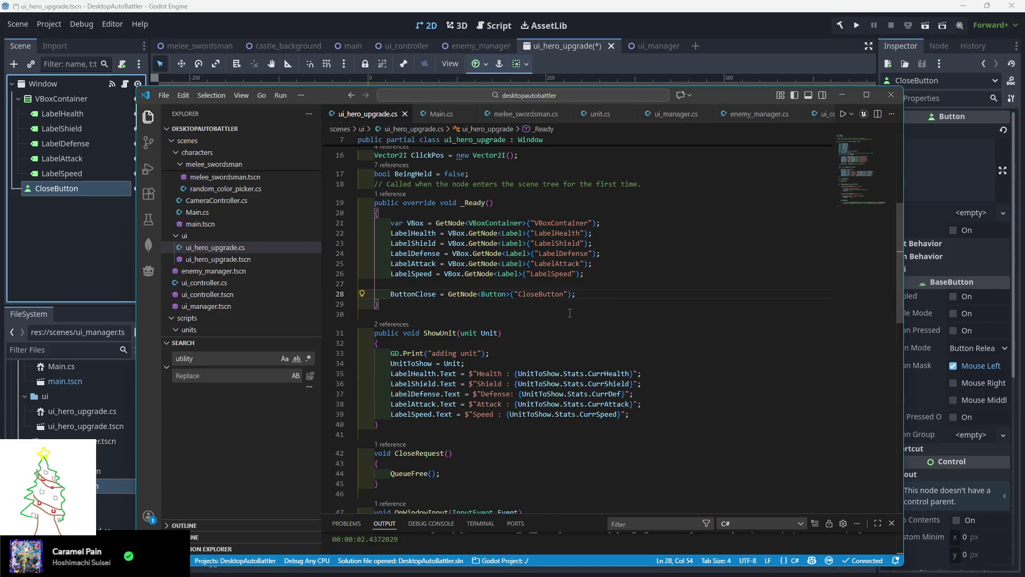
key(Return)
text(ButtonClose)
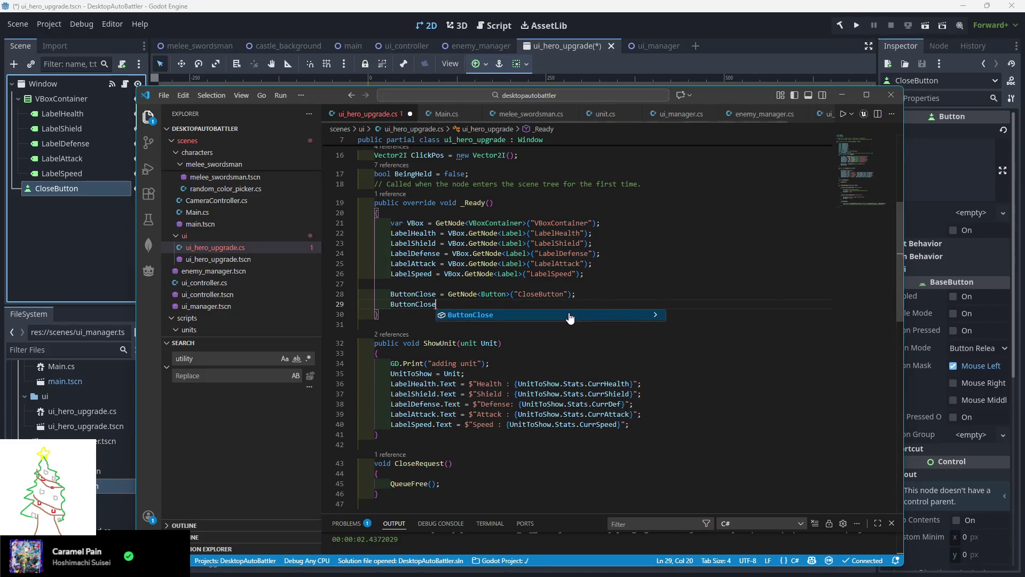
text(.Pressed )
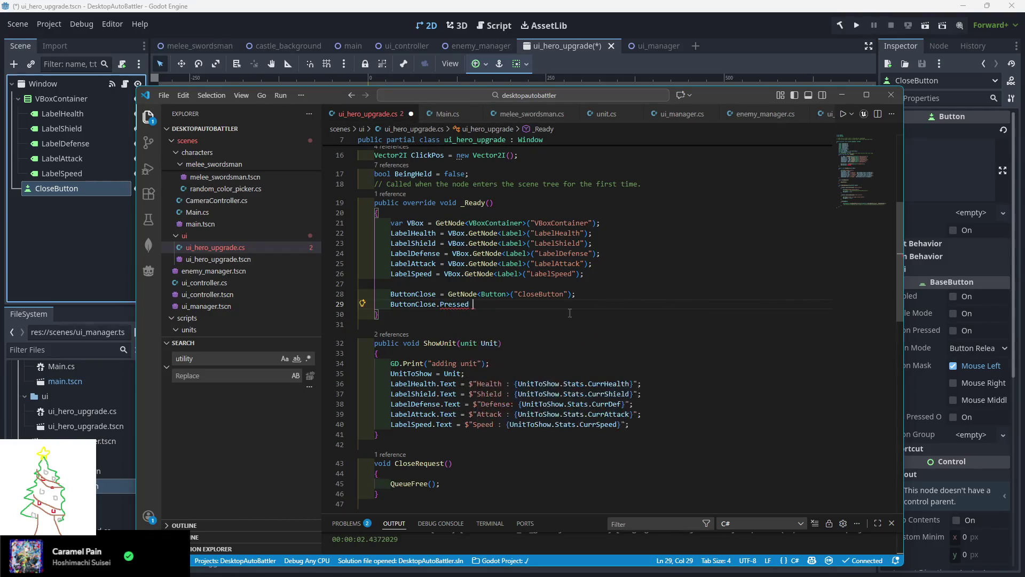
text(+= CloseR)
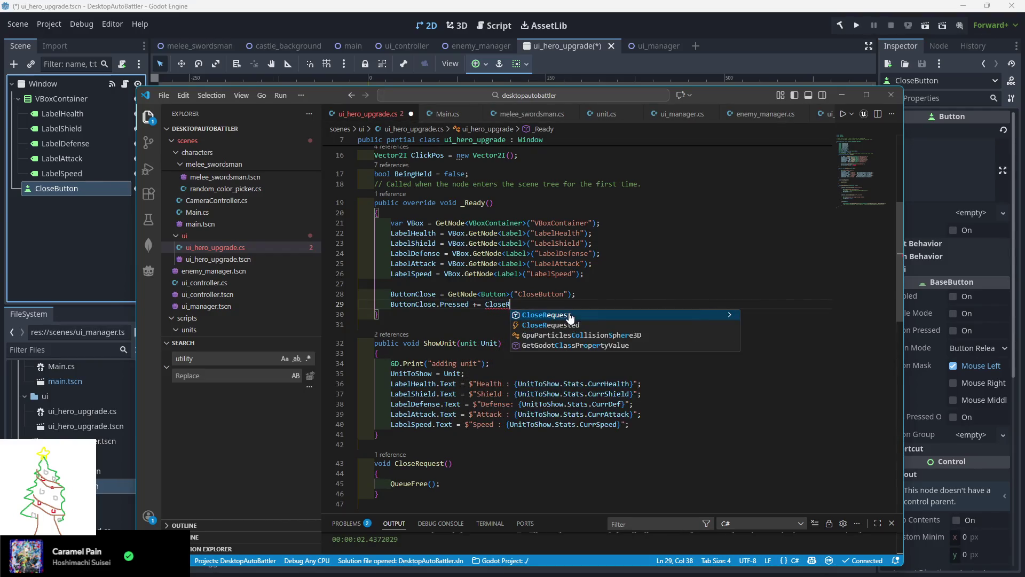
text(equest)
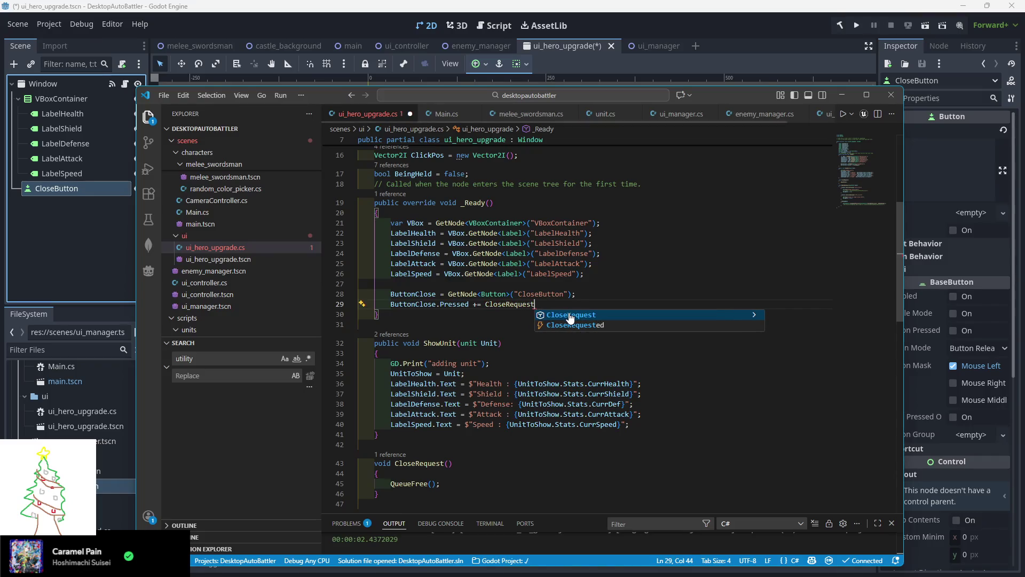
text(;)
scroll(561, 315, down, 3)
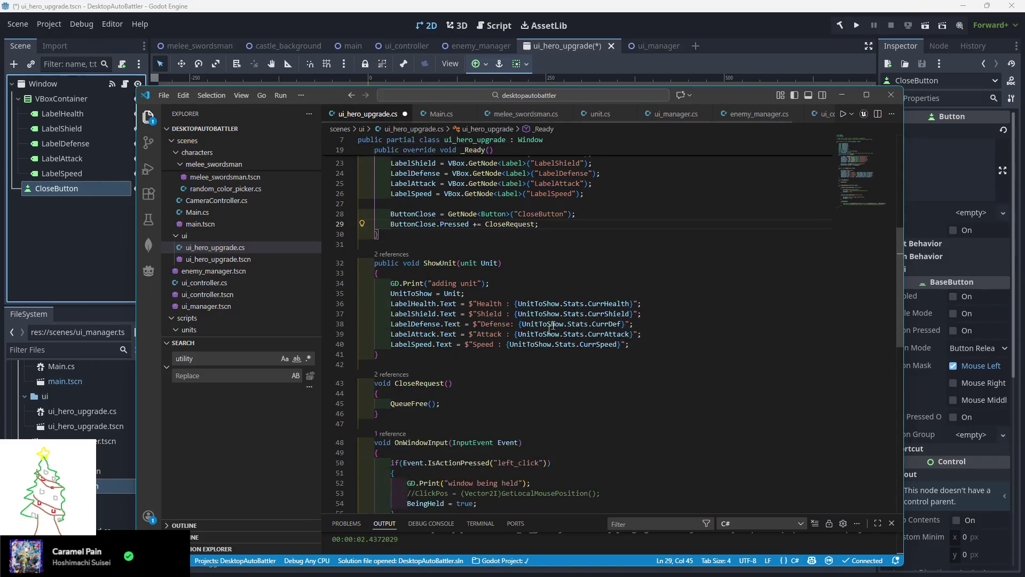
click(472, 404)
key(ctrl+s)
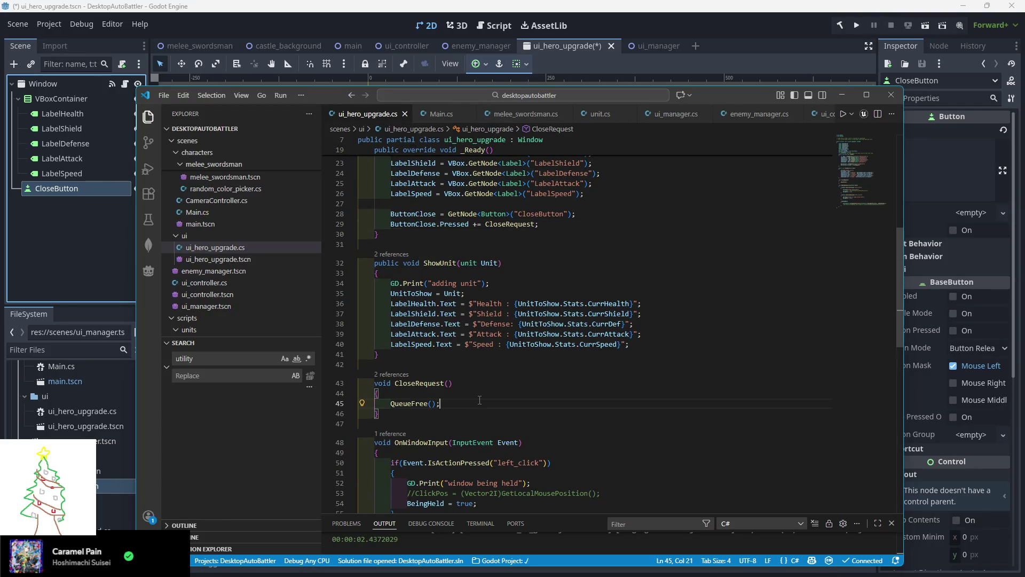
click(856, 25)
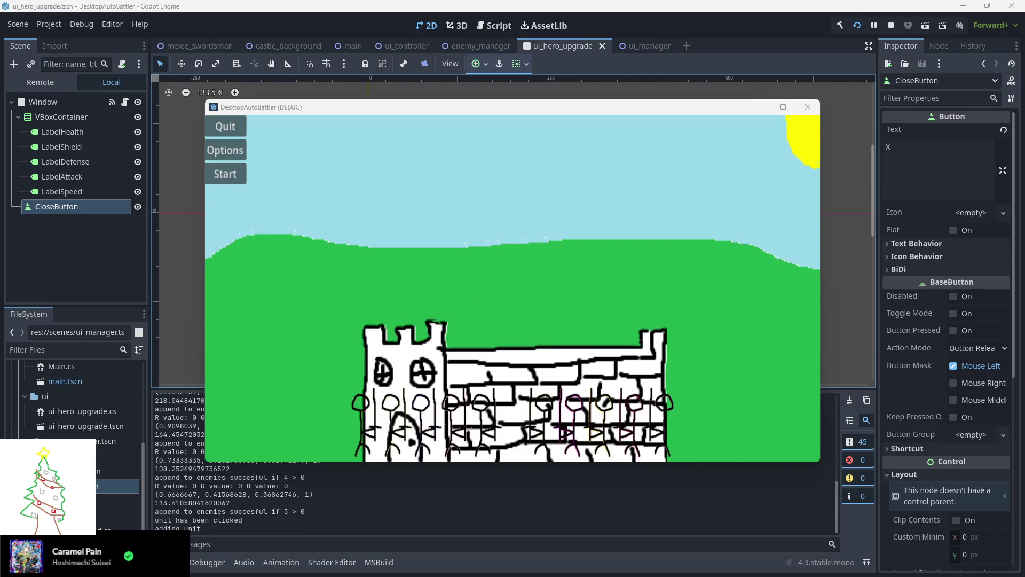
Drag the stats popup to the centre, click its X twice without closing it, then stop
mouse_move(110, 232)
mouse_down()
mouse_move(285, 253)
mouse_move(339, 245)
mouse_move(555, 262)
mouse_move(673, 275)
mouse_move(692, 293)
mouse_move(313, 280)
mouse_up()
mouse_move(430, 262)
mouse_down()
mouse_move(539, 298)
mouse_move(506, 298)
mouse_move(629, 297)
mouse_move(376, 271)
mouse_move(452, 285)
mouse_move(332, 291)
mouse_move(465, 309)
mouse_move(296, 273)
mouse_move(308, 274)
mouse_up()
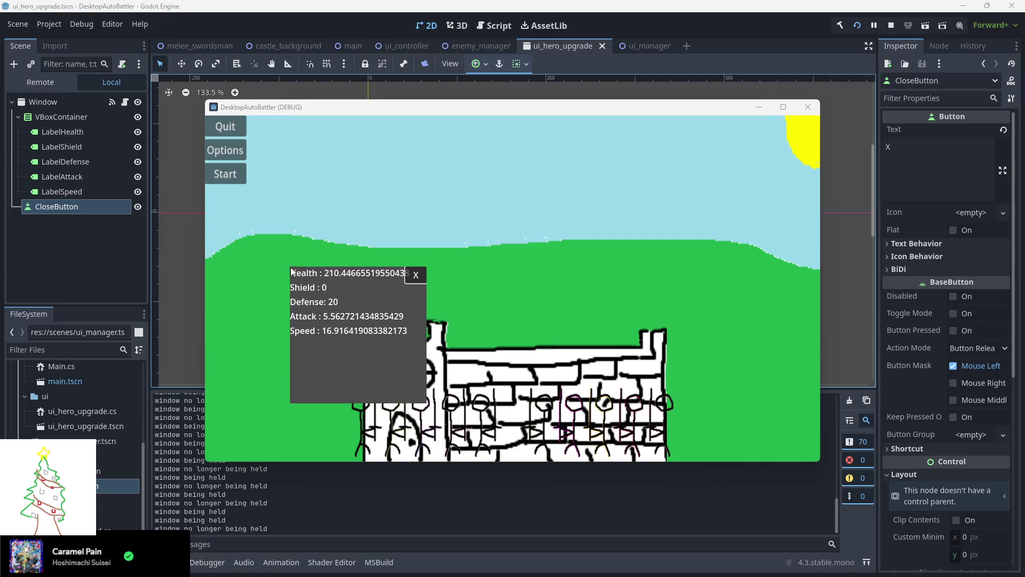
click(395, 284)
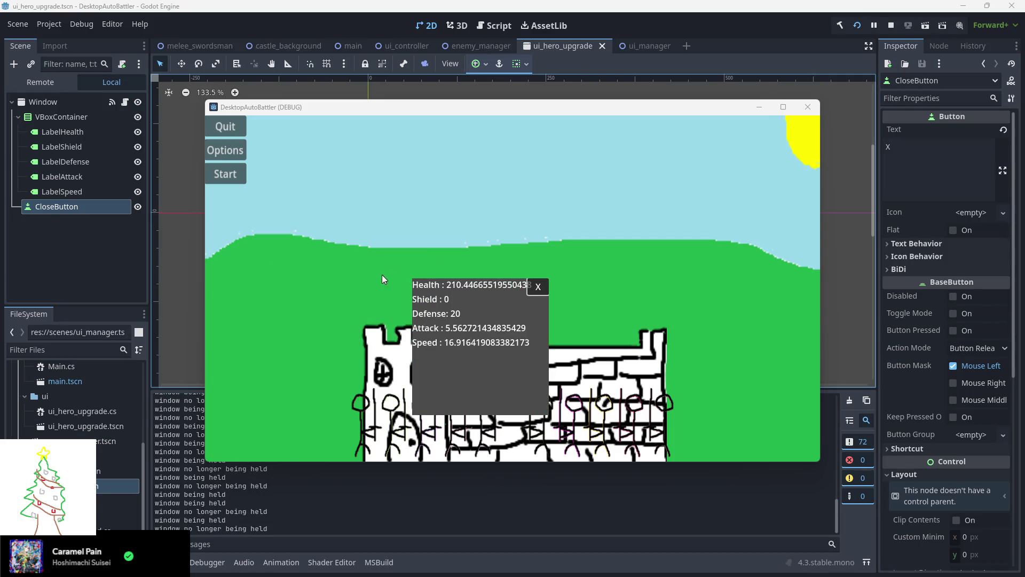
click(543, 284)
click(890, 26)
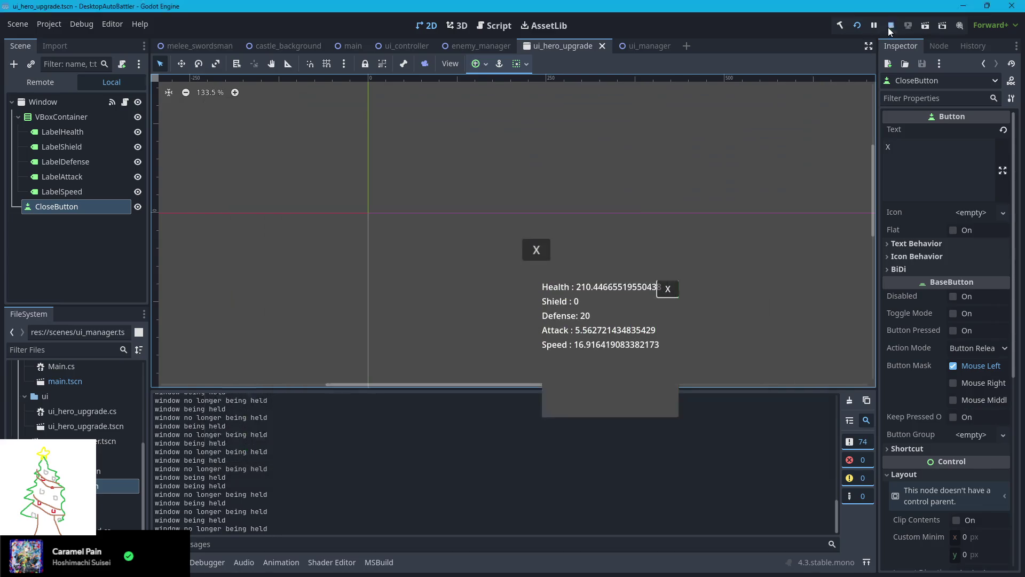
key(alt+Tab)
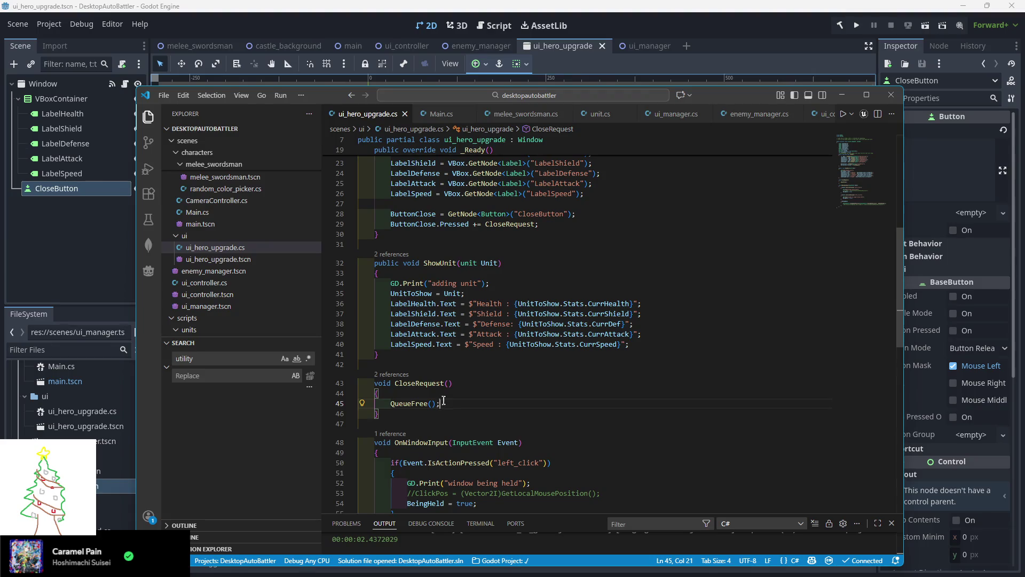
mouse_move(418, 407)
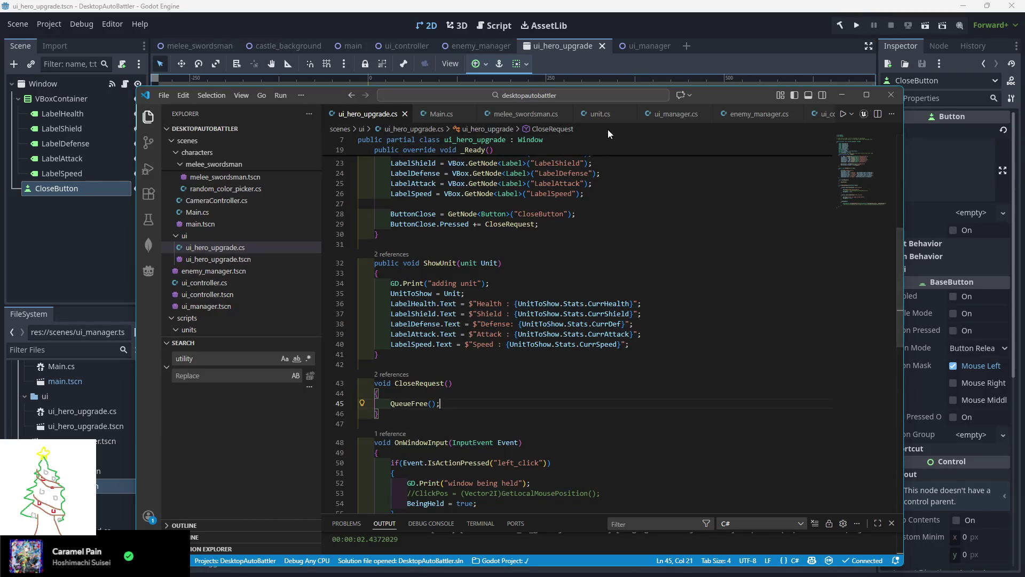
mouse_move(570, 184)
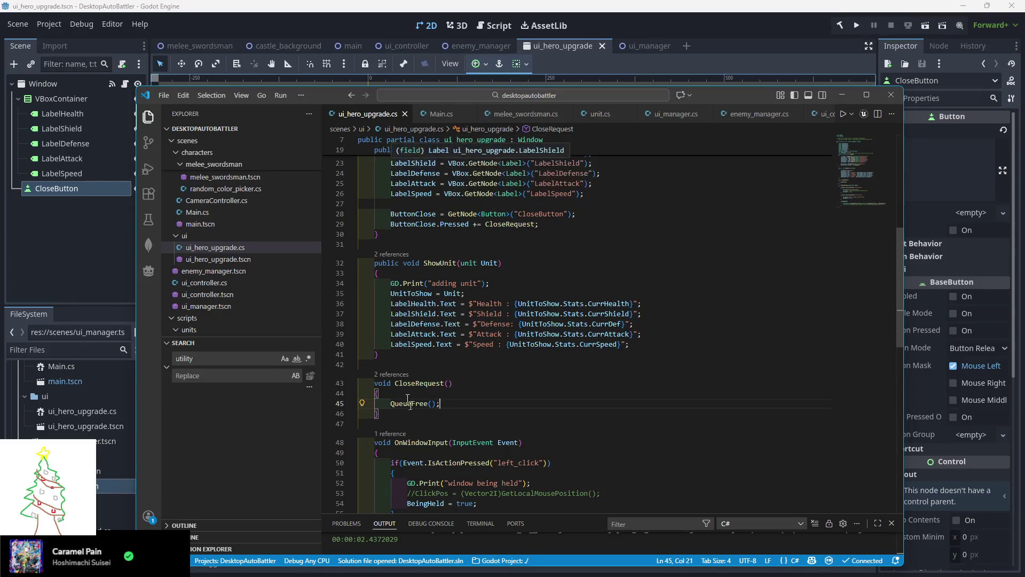
mouse_move(406, 408)
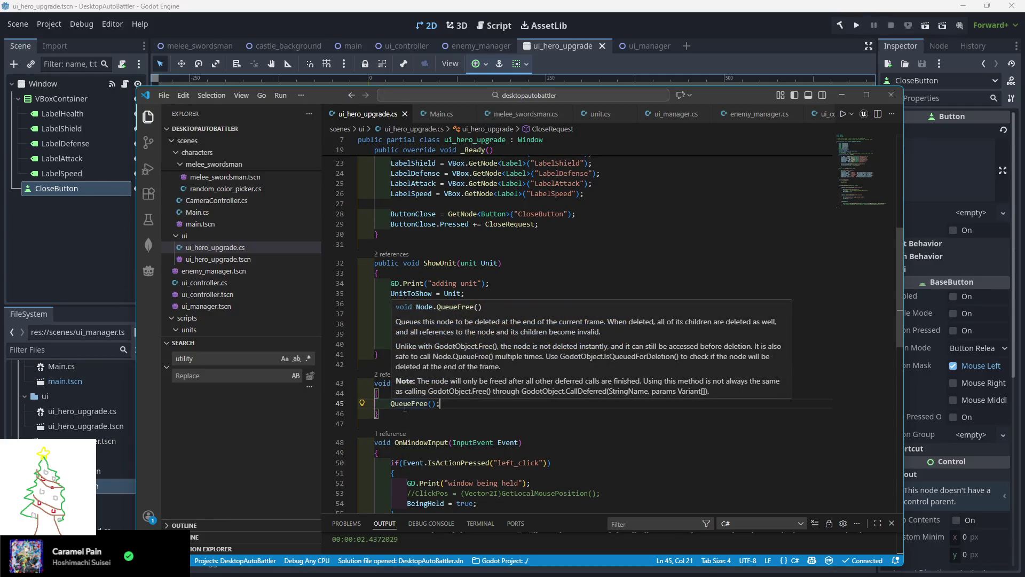
scroll(406, 408, up, 8)
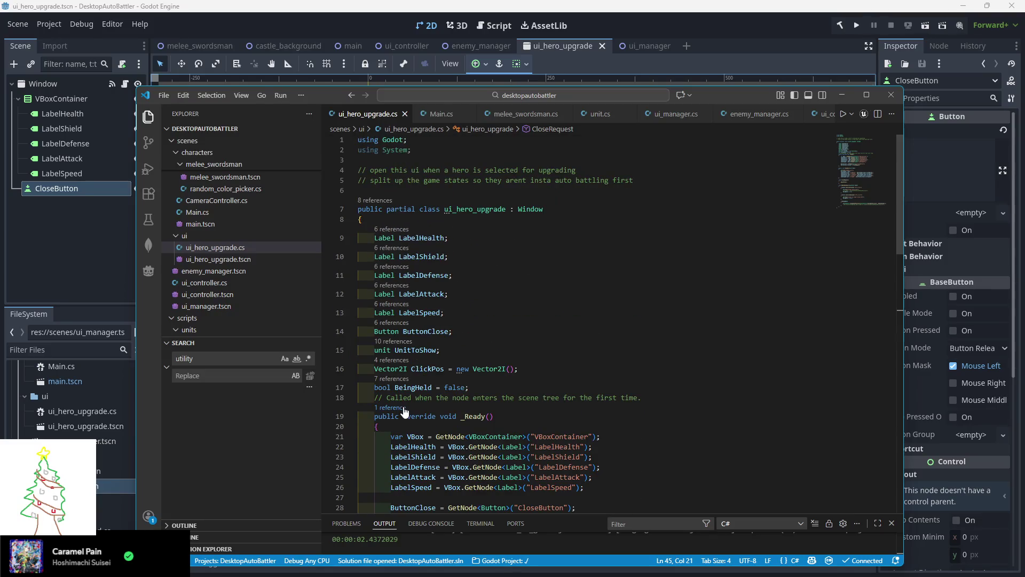
scroll(405, 411, down, 10)
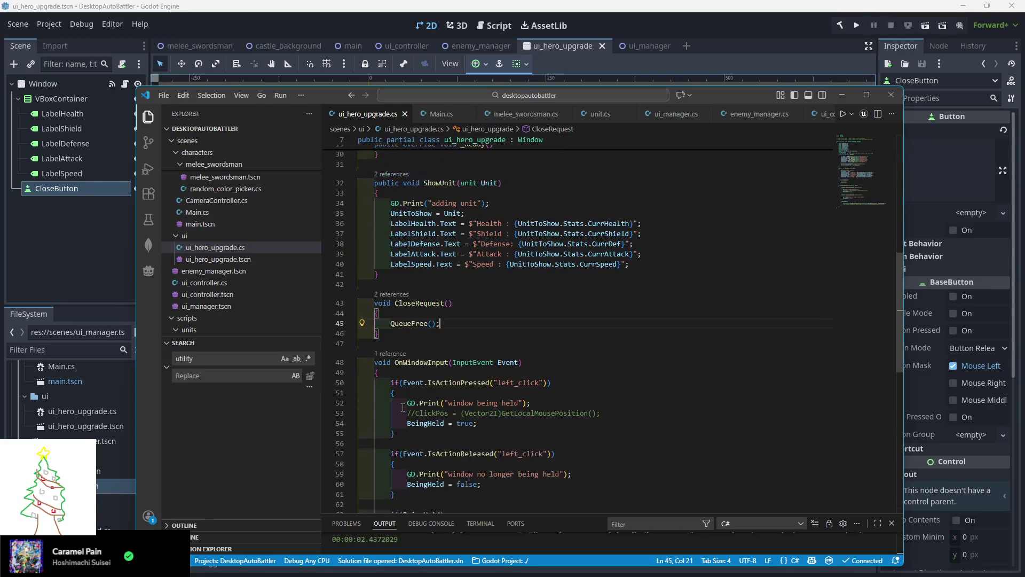
scroll(402, 407, down, 1)
drag(390, 276, 459, 456)
click(459, 457)
drag(711, 98, 627, 96)
click(614, 66)
click(65, 192)
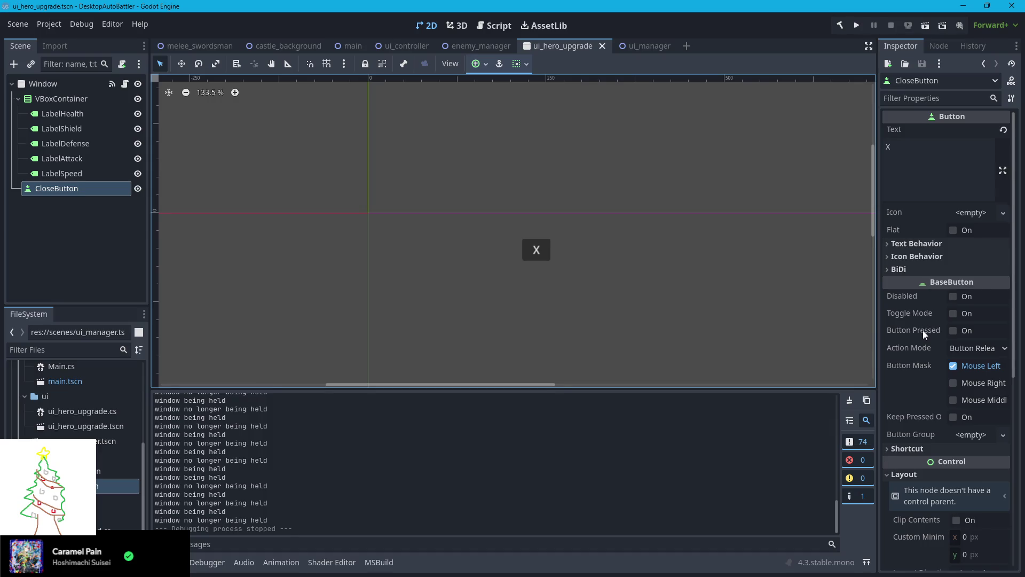
Set CloseButton's Ordering Z Index to 5 and run the project
mouse_move(923, 331)
scroll(906, 446, down, 6)
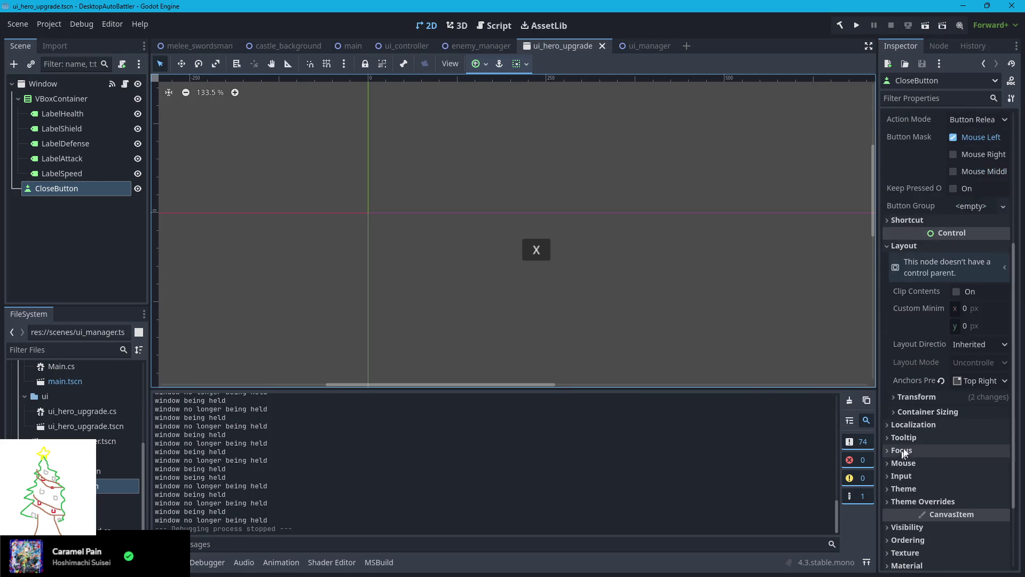
click(908, 438)
click(978, 401)
text(5)
key(Return)
click(857, 25)
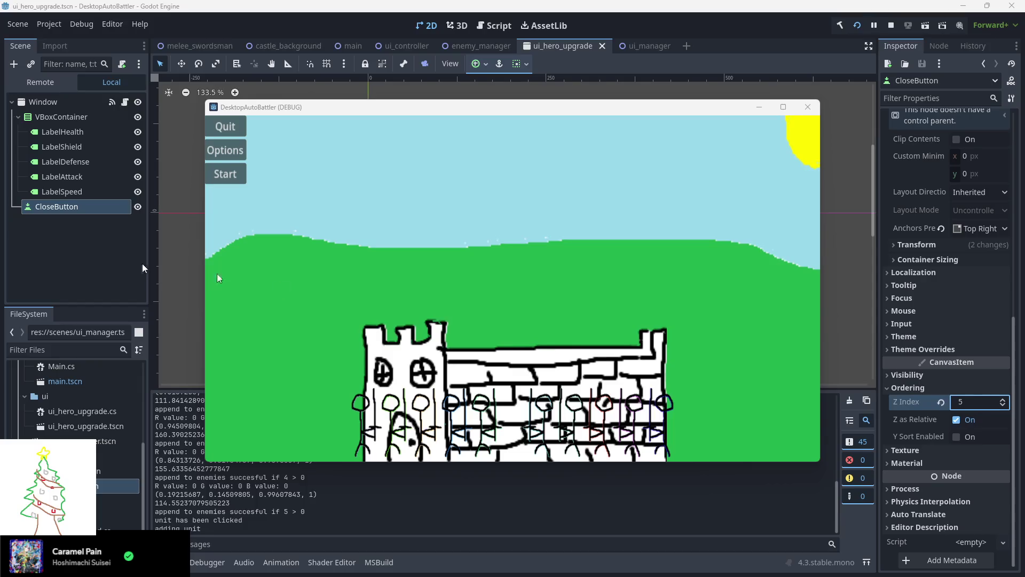
Drag the stats popup around twice in the running game, then stop it
mouse_move(565, 245)
mouse_down()
mouse_move(453, 248)
mouse_move(574, 252)
mouse_up()
mouse_move(644, 287)
mouse_down()
mouse_move(508, 285)
mouse_move(637, 297)
mouse_up()
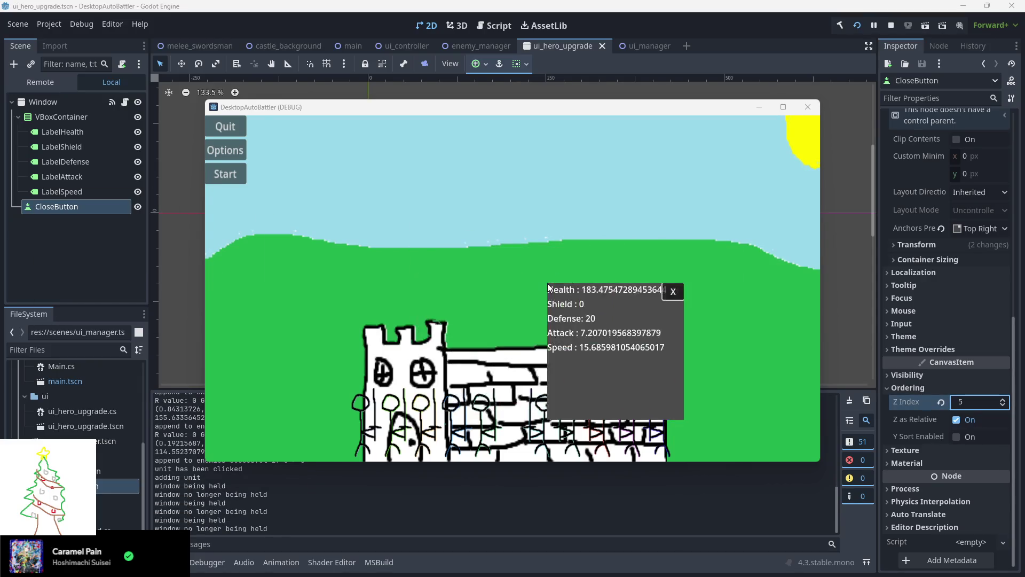
click(891, 25)
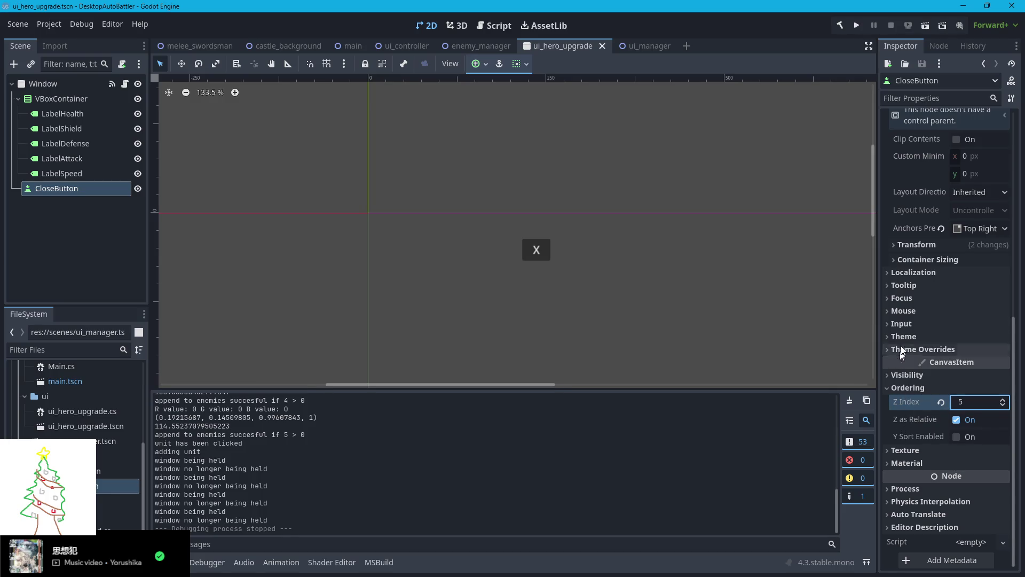
Keep CloseButton's Mouse Filter on Stop, set Action Mode to Button Press, and run the game
click(890, 312)
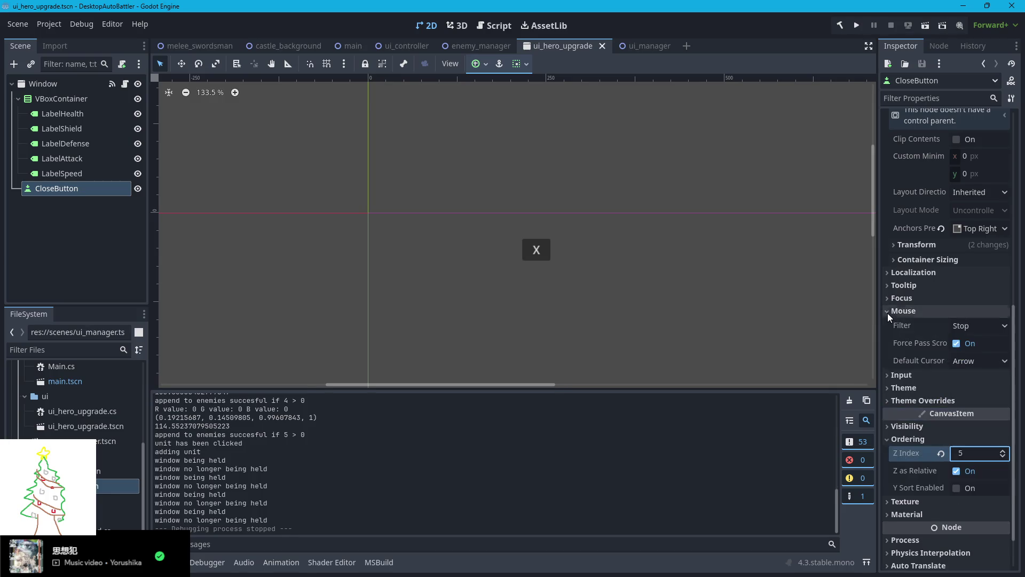
click(988, 325)
click(988, 324)
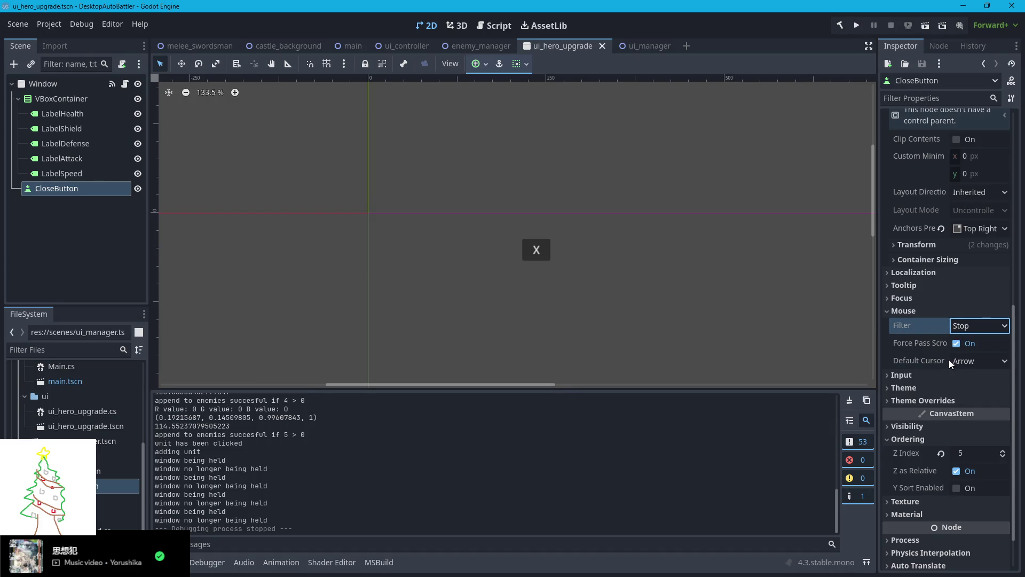
scroll(950, 360, down, 2)
scroll(903, 397, up, 5)
scroll(899, 398, up, 10)
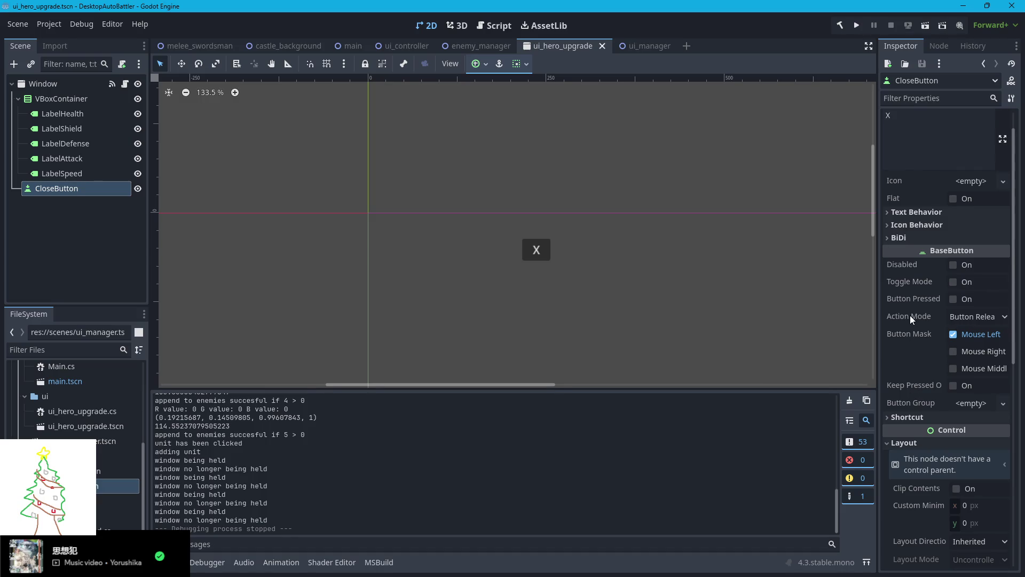
click(970, 317)
click(955, 333)
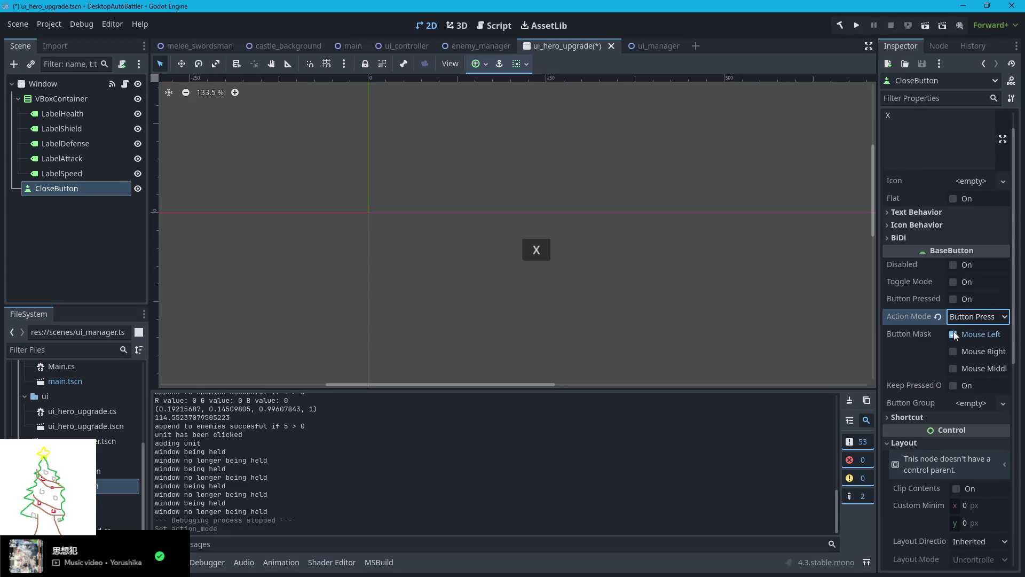
click(854, 25)
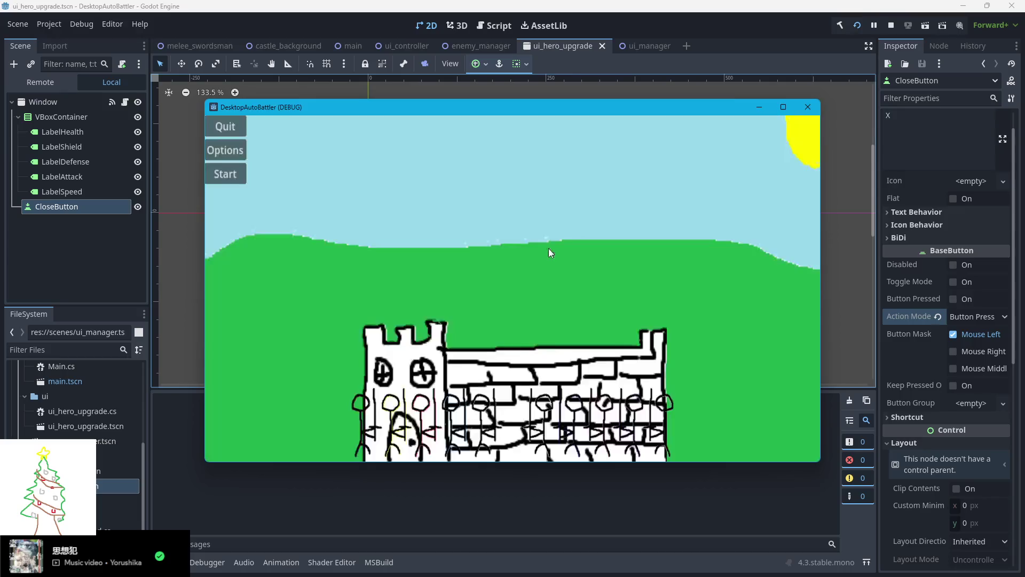
click(544, 415)
drag(701, 292, 367, 218)
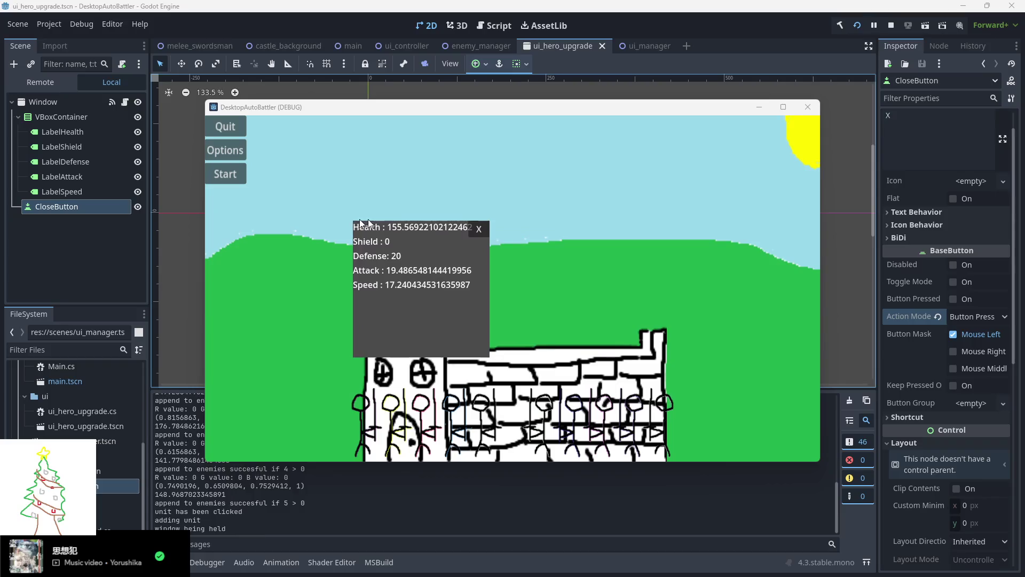
click(476, 229)
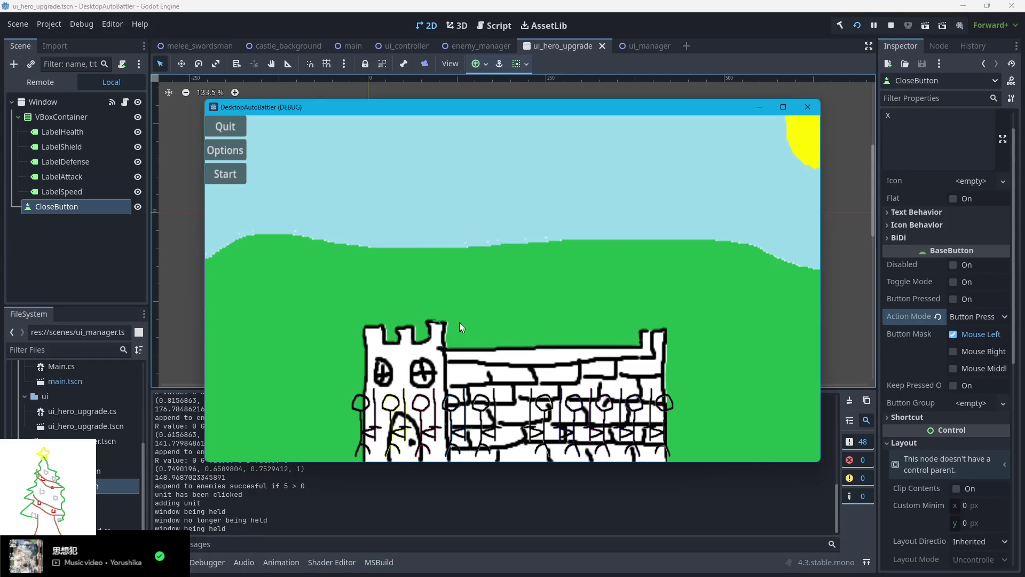
click(481, 404)
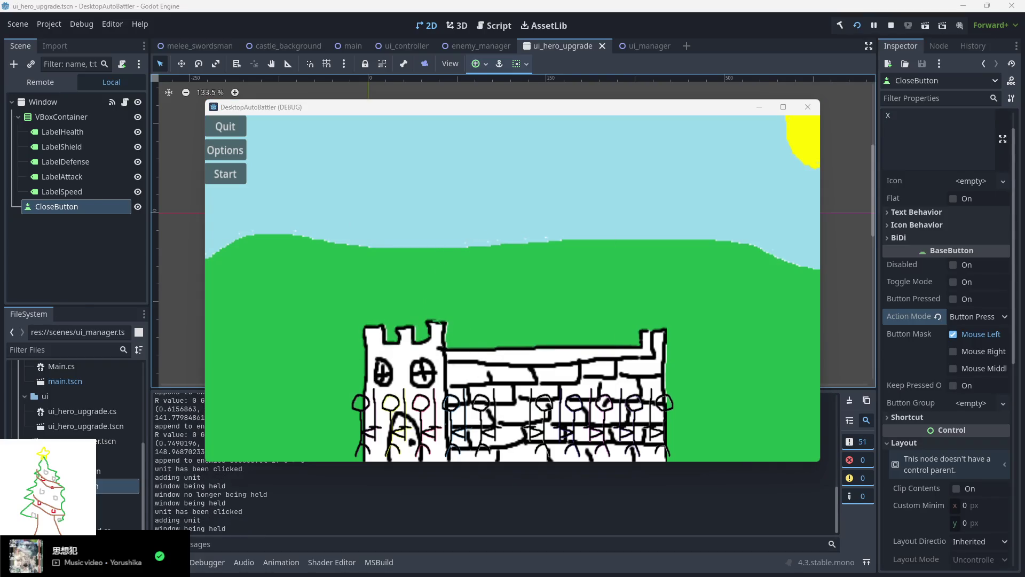
click(389, 203)
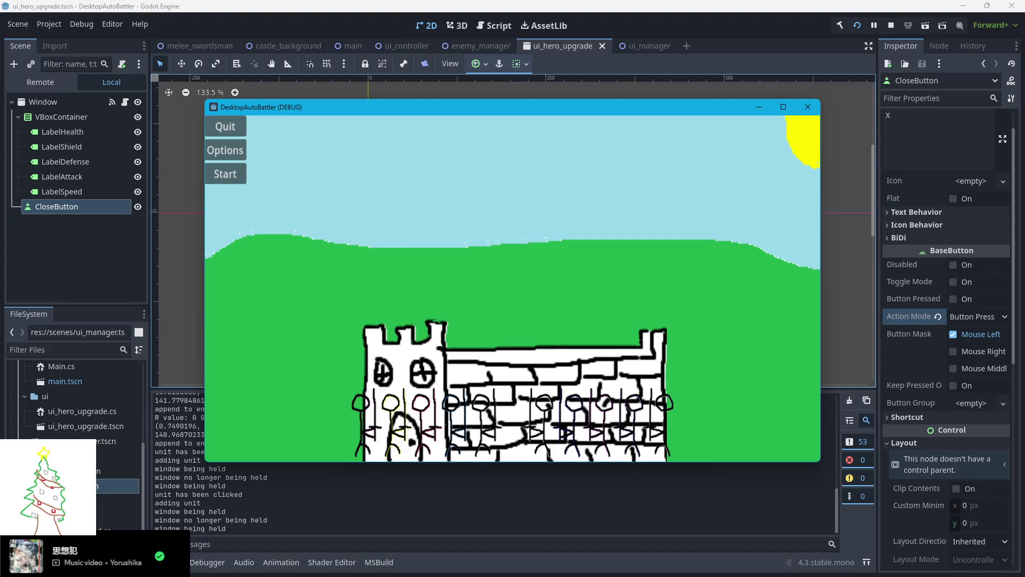
Add a 'bool RequestingRemove = false;' field below the BeingHeld field
key(alt+Tab)
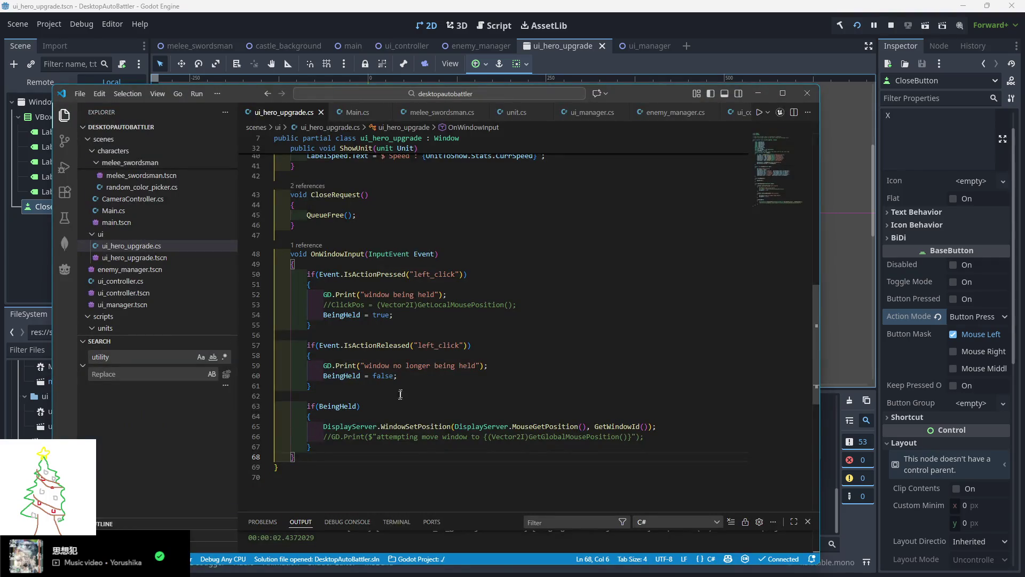
scroll(454, 358, up, 4)
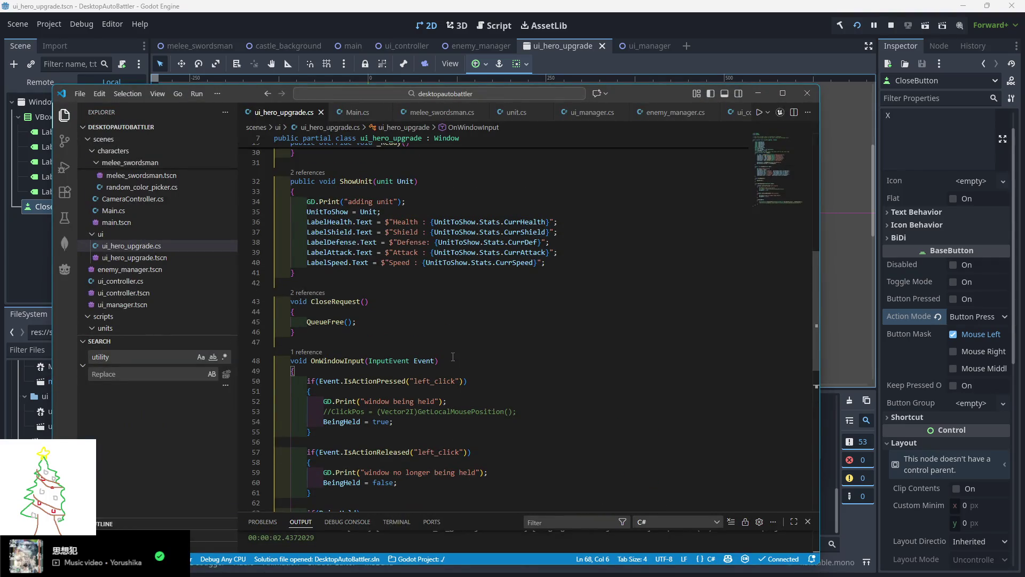
scroll(450, 358, down, 2)
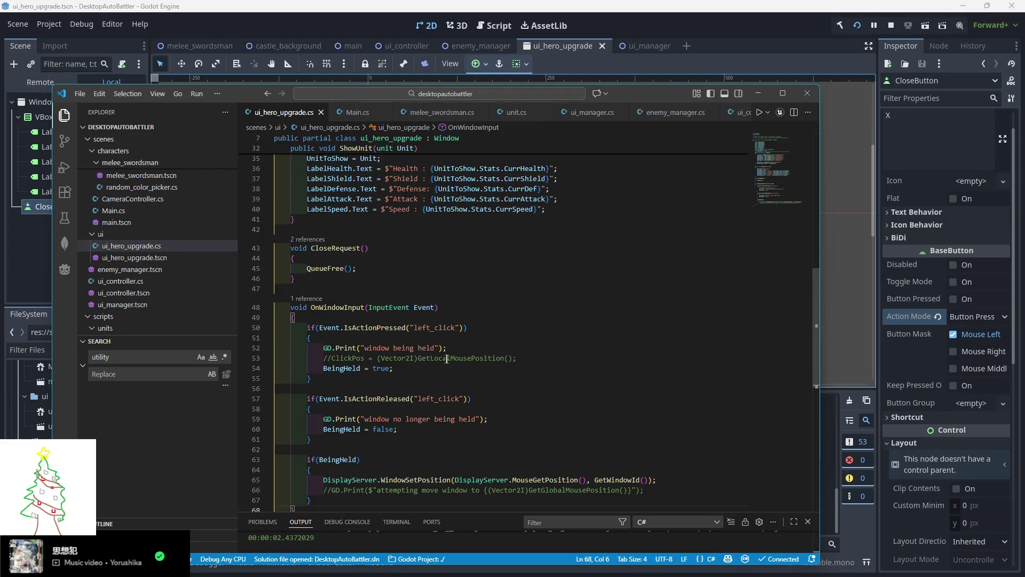
scroll(446, 359, down, 2)
scroll(443, 360, up, 4)
scroll(443, 360, up, 5)
key(Up)
key(Up)
key(Up)
scroll(383, 390, up, 2)
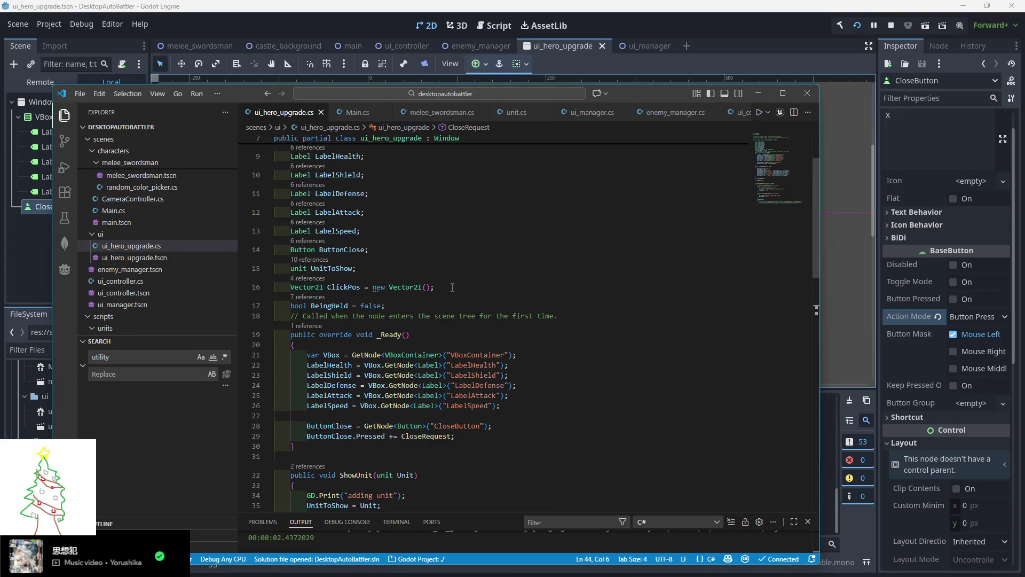
click(412, 301)
key(Return)
text(boo)
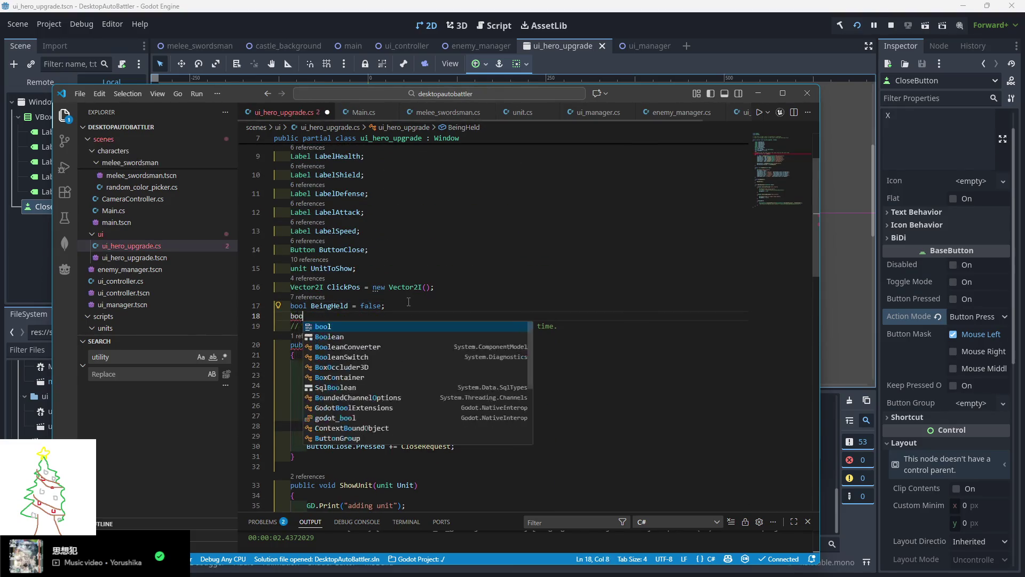
text(l Reu)
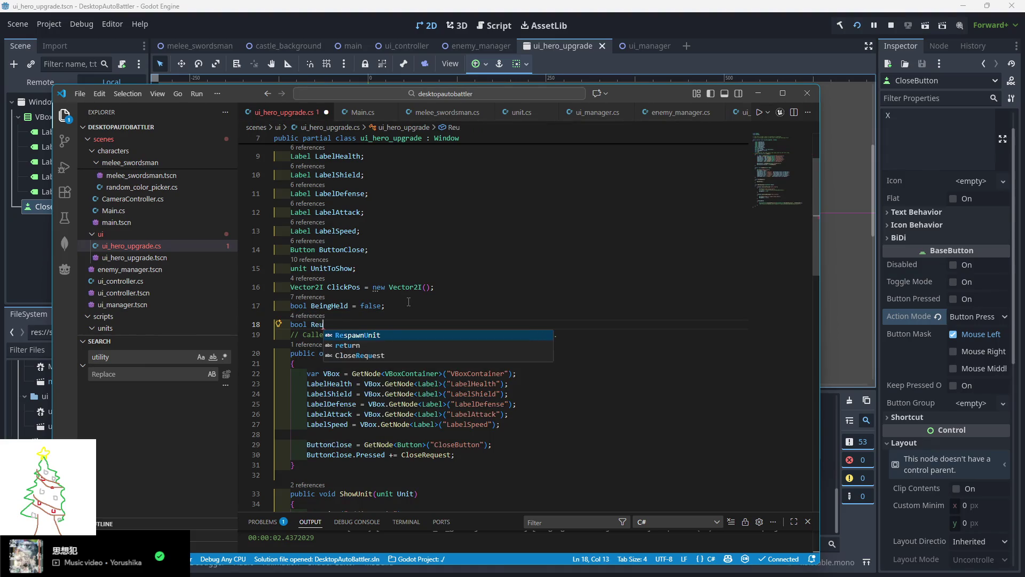
key(BackSpace)
text(questingR)
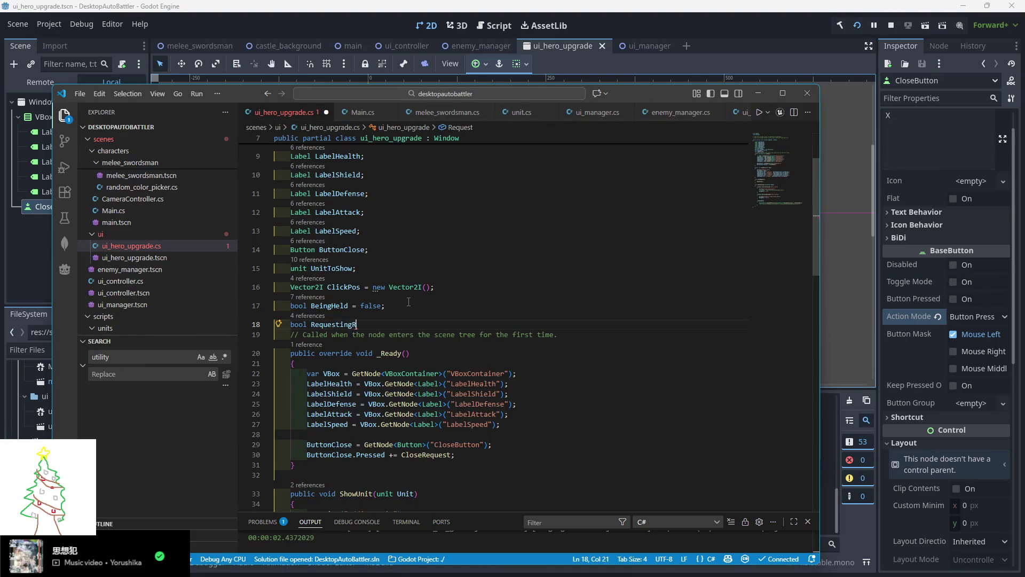
text(emove = false;)
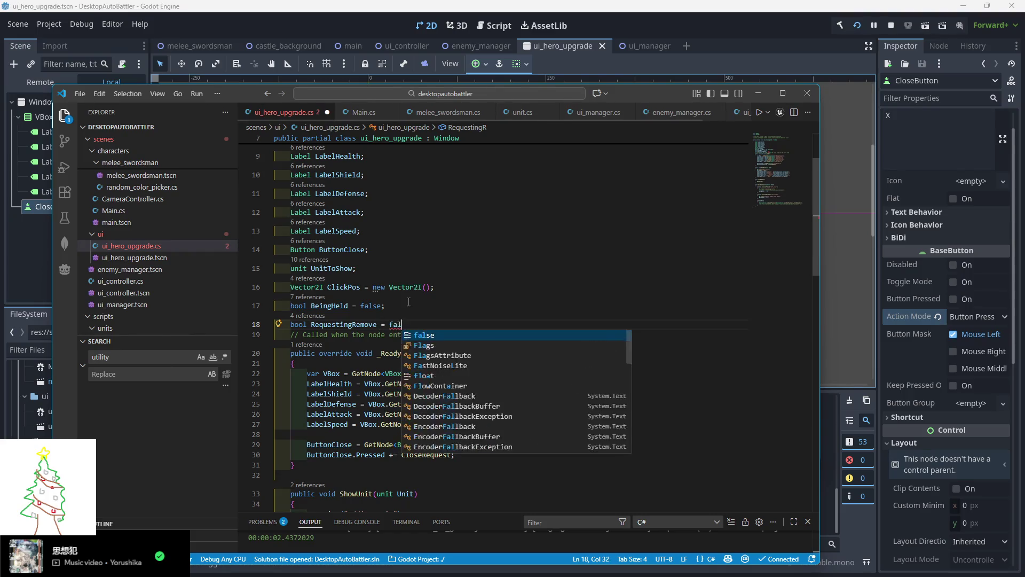
Change the drag condition to if(BeingHeld && !RequestingRemove)
scroll(414, 301, down, 10)
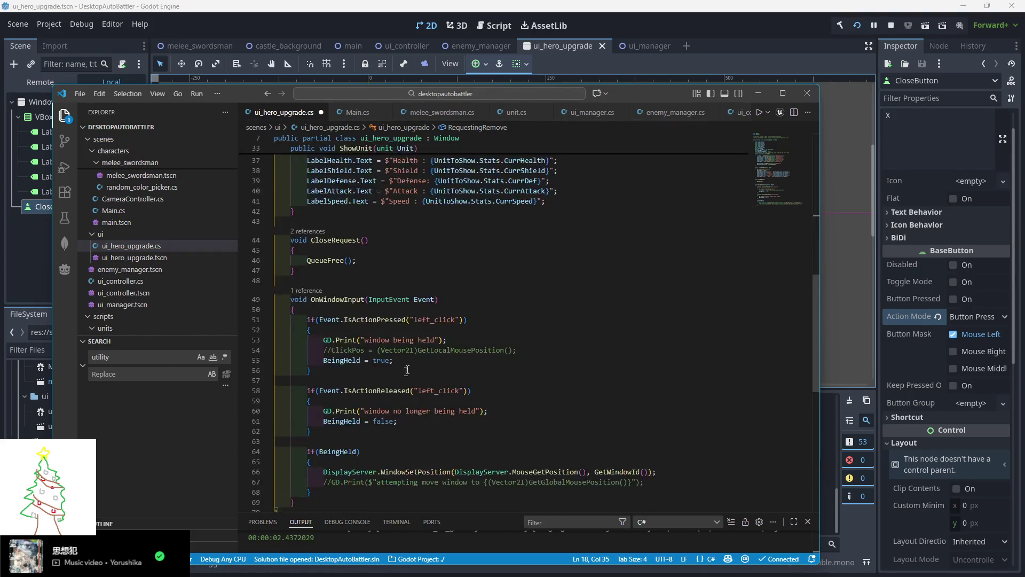
click(356, 398)
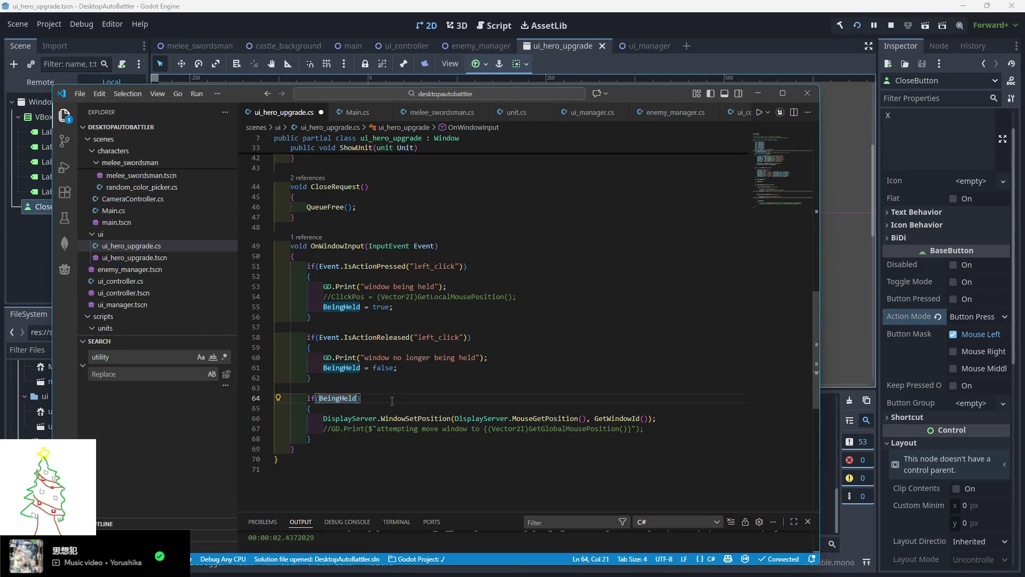
text(&& 1)
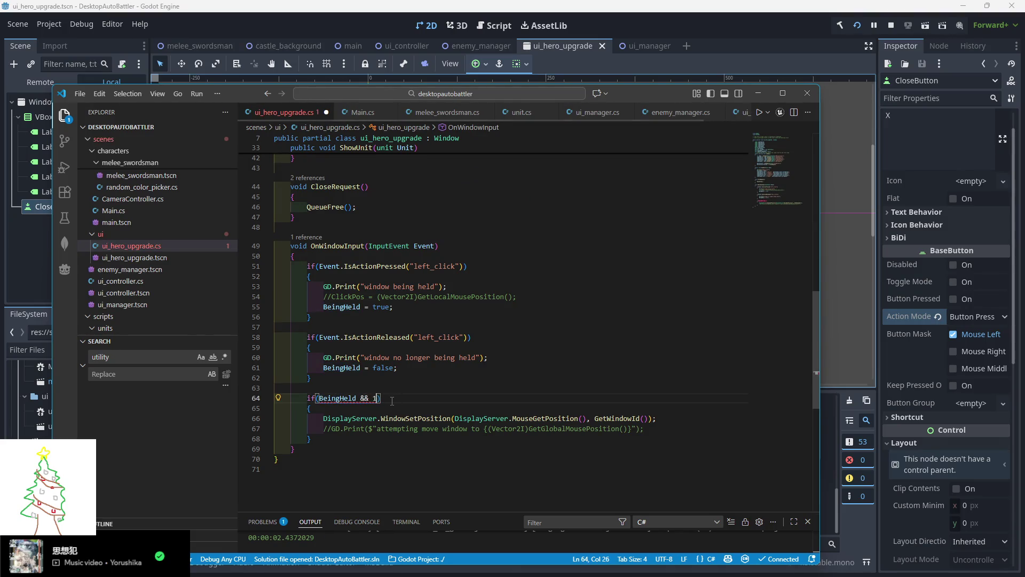
text(Request)
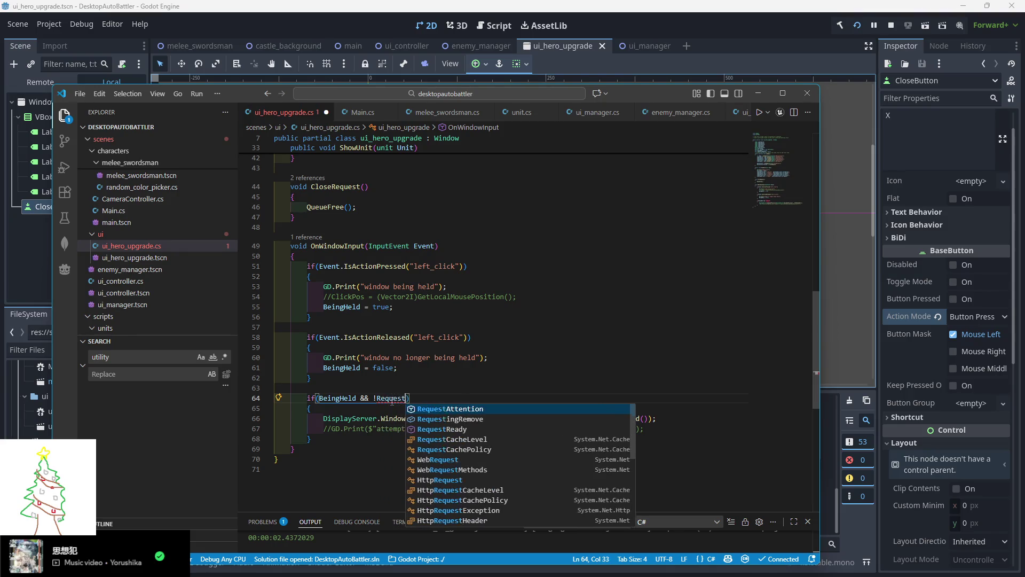
key(Down)
key(Return)
Set RequestingRemove = true at the start of CloseRequest and save the script
click(474, 379)
scroll(400, 366, up, 5)
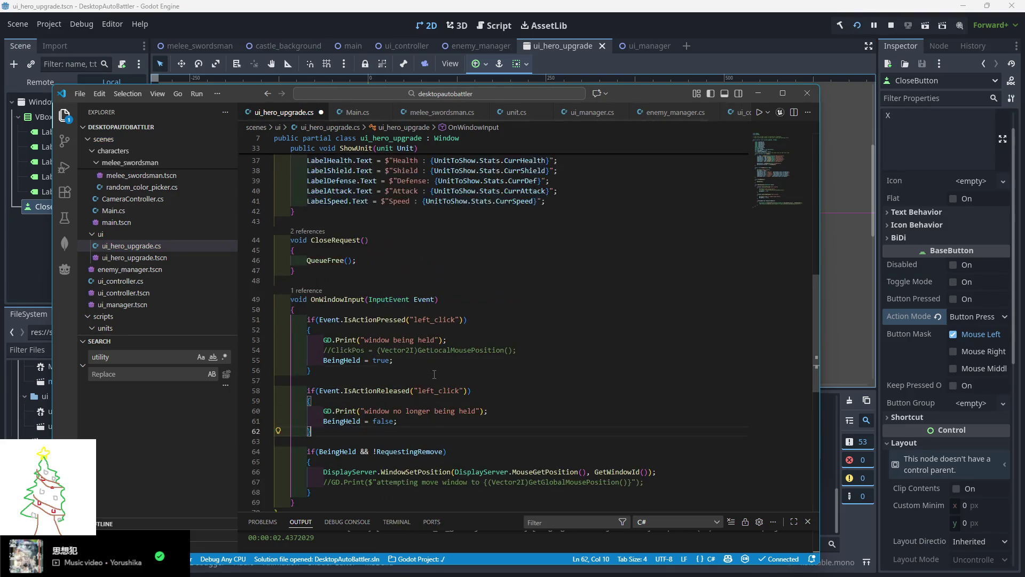
click(376, 331)
key(Return)
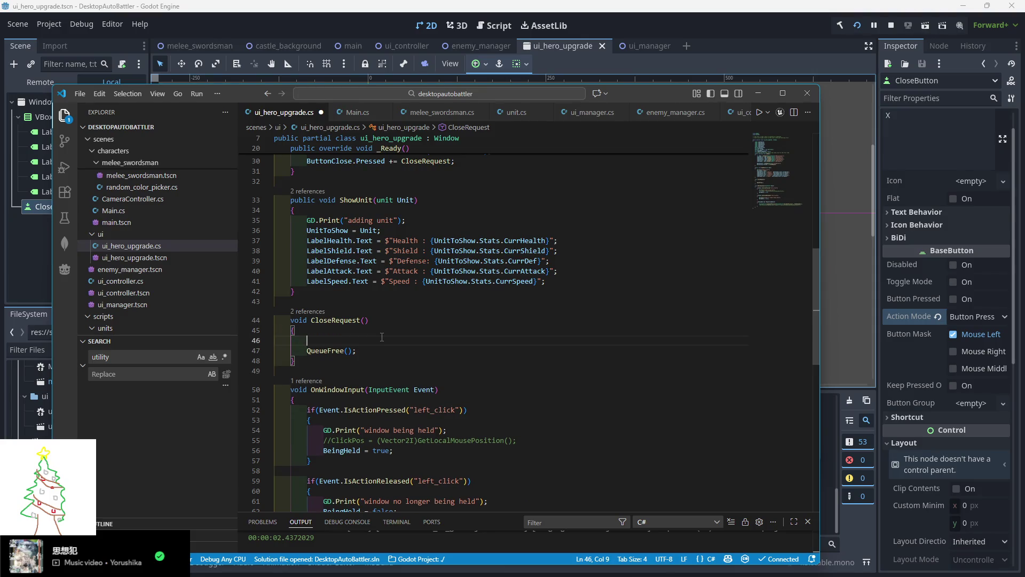
text(RequestAttention)
key(BackSpace)
key(BackSpace)
key(BackSpace)
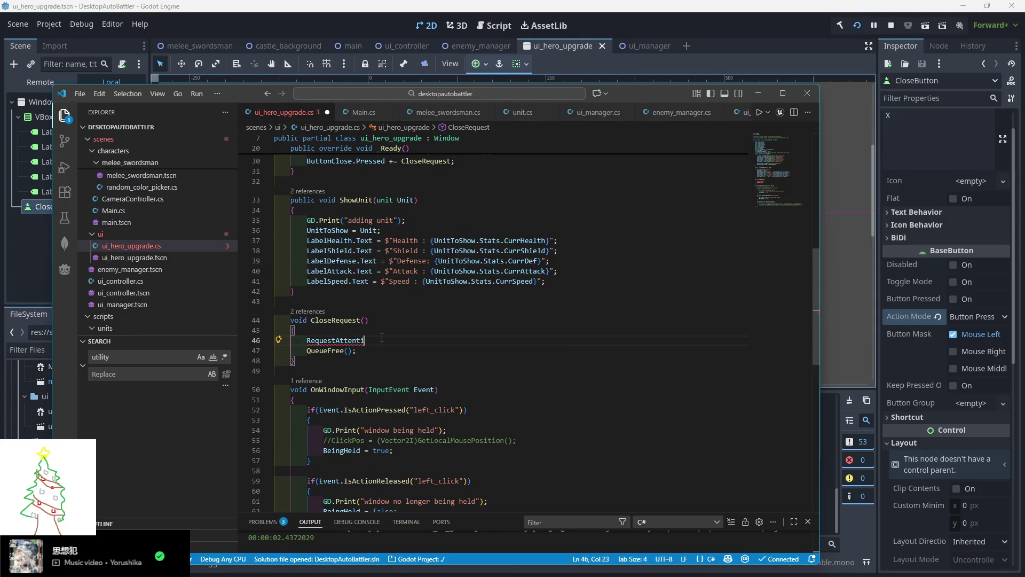
key(BackSpace)
key(BackSpace)
key(BackSpace)
text(R)
key(Return)
text(= true;)
key(ctrl+s)
Rerun the game, open a unit's stats popup, close it with X, then stop
click(876, 27)
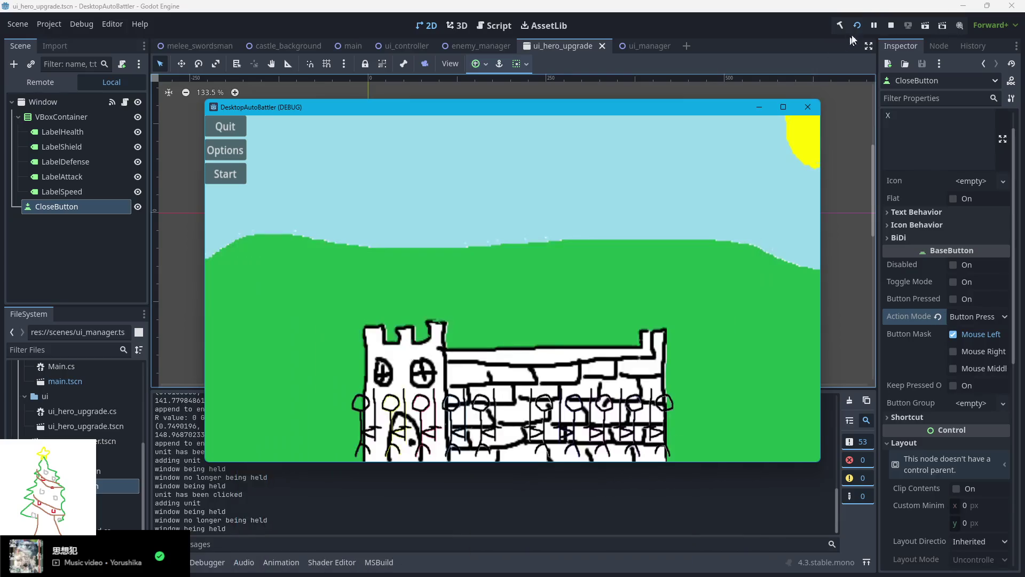
click(856, 25)
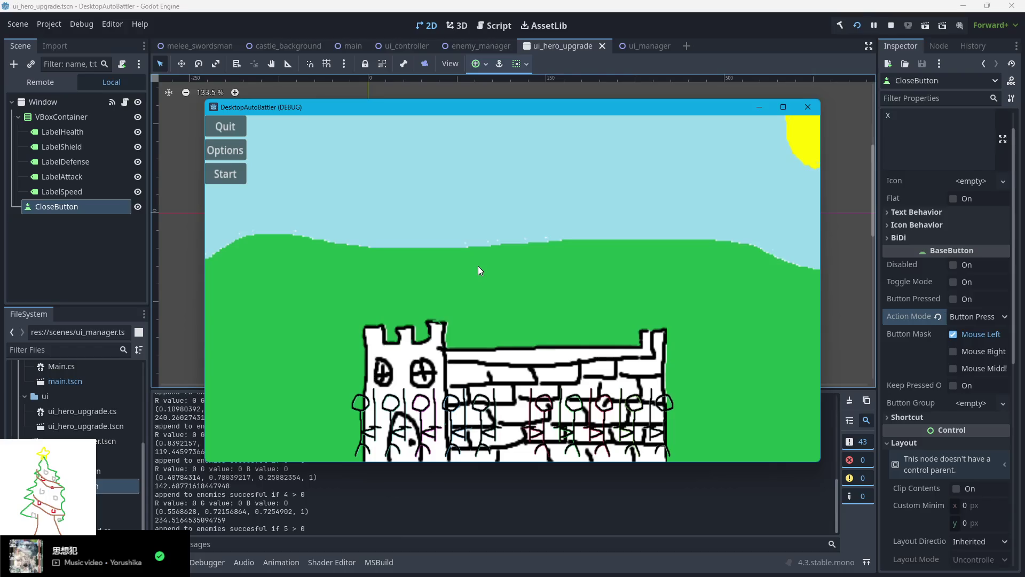
click(439, 427)
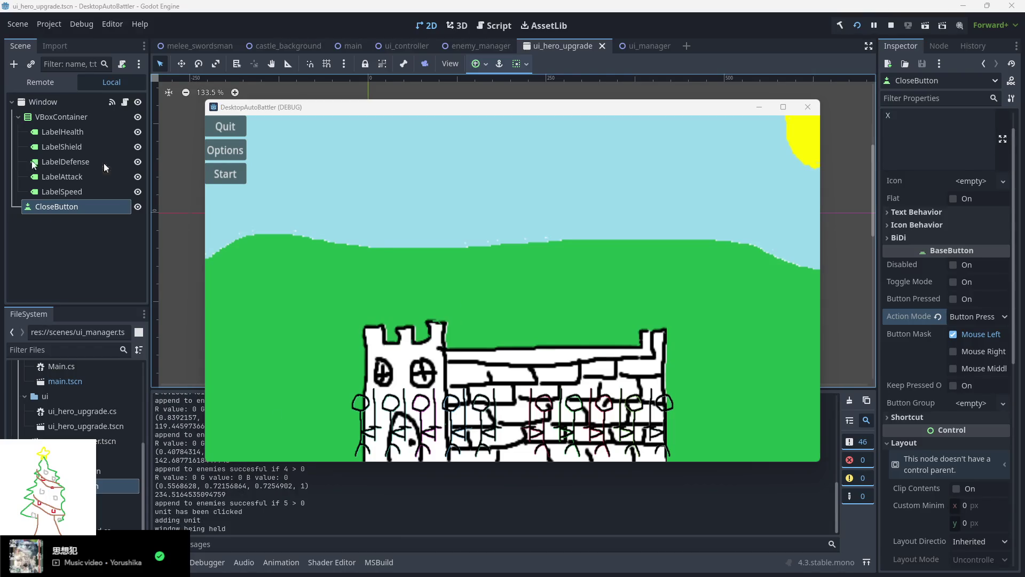
click(411, 190)
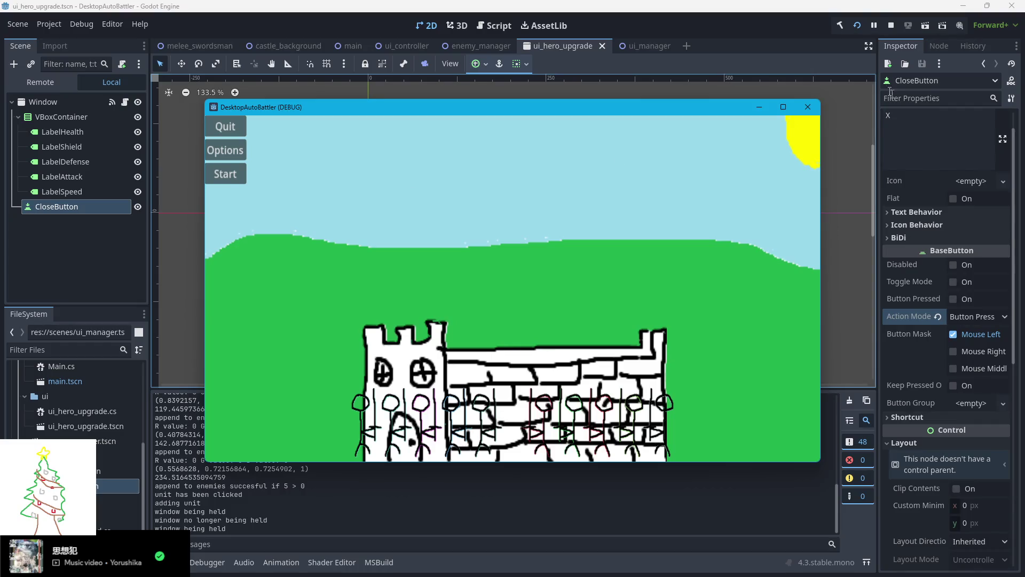
click(891, 25)
click(416, 343)
scroll(403, 350, down, 2)
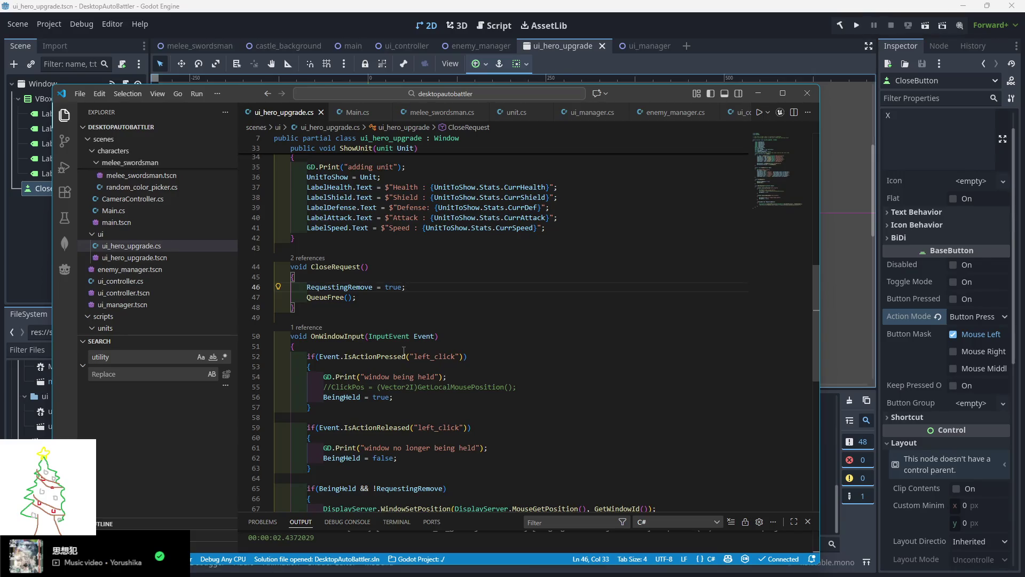
mouse_move(407, 338)
scroll(425, 283, down, 1)
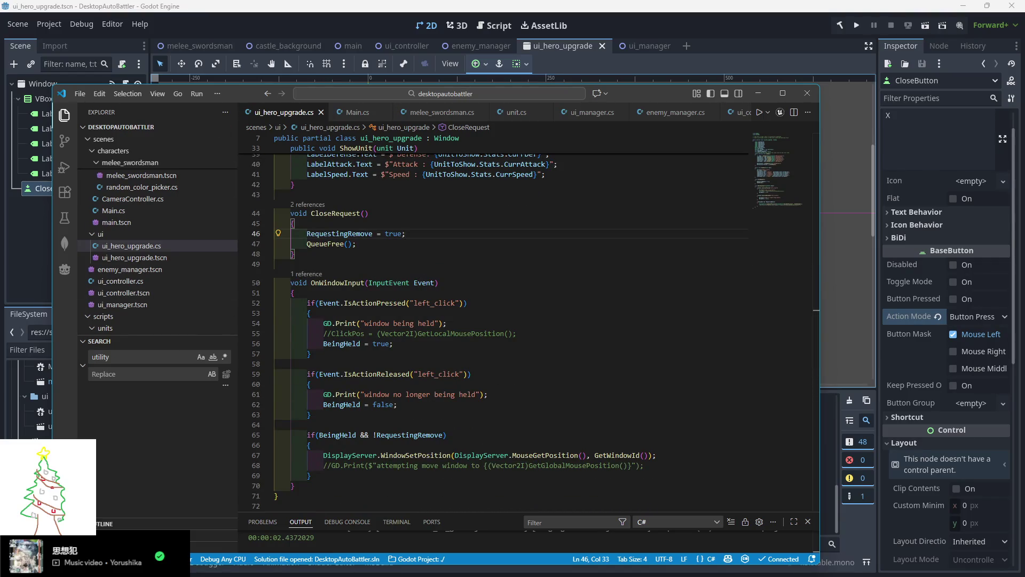
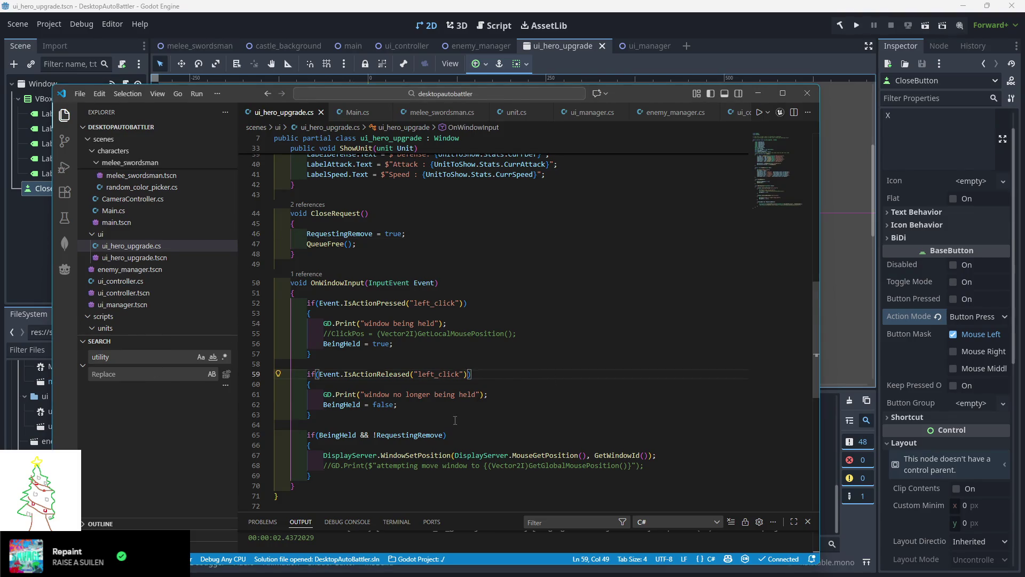
Scroll ui_hero_upgrade.cs, then return to Godot and show the CloseButton node's properties
scroll(475, 407, down, 1)
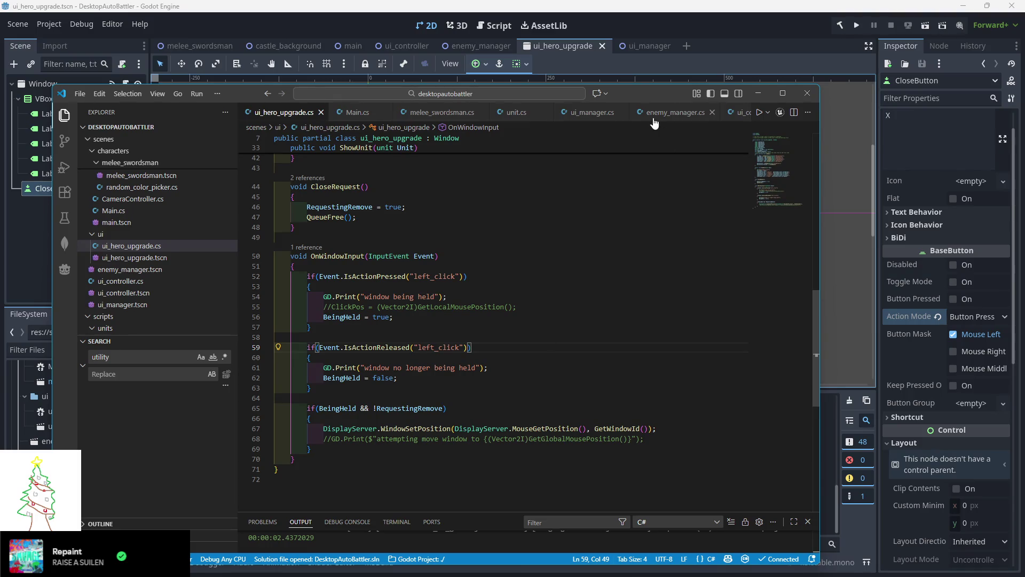
click(575, 63)
click(537, 248)
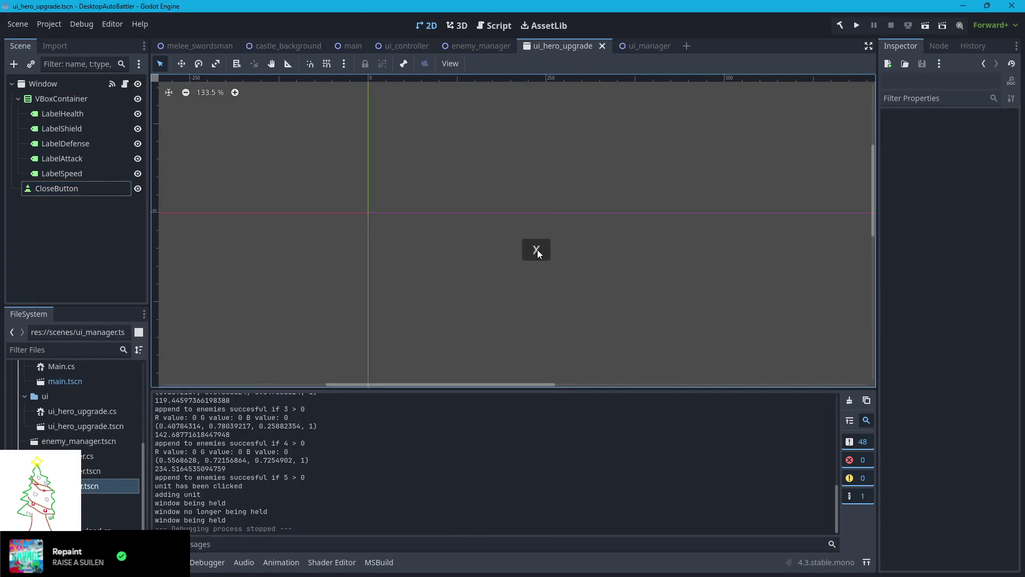
Try changing CloseButton's Transform size and pivot offset, undoing each change
click(92, 190)
scroll(894, 243, up, 1)
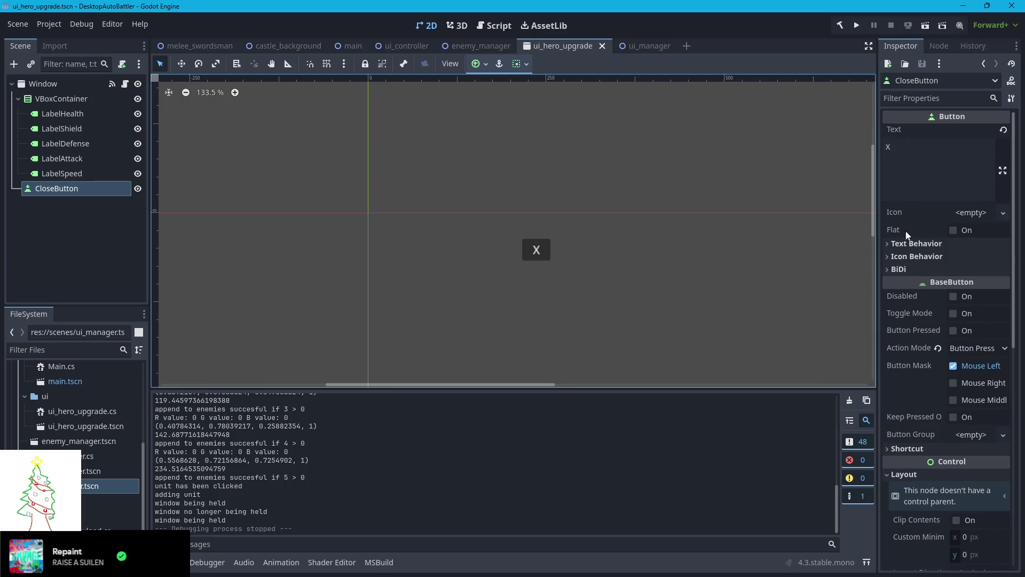
scroll(914, 374, down, 5)
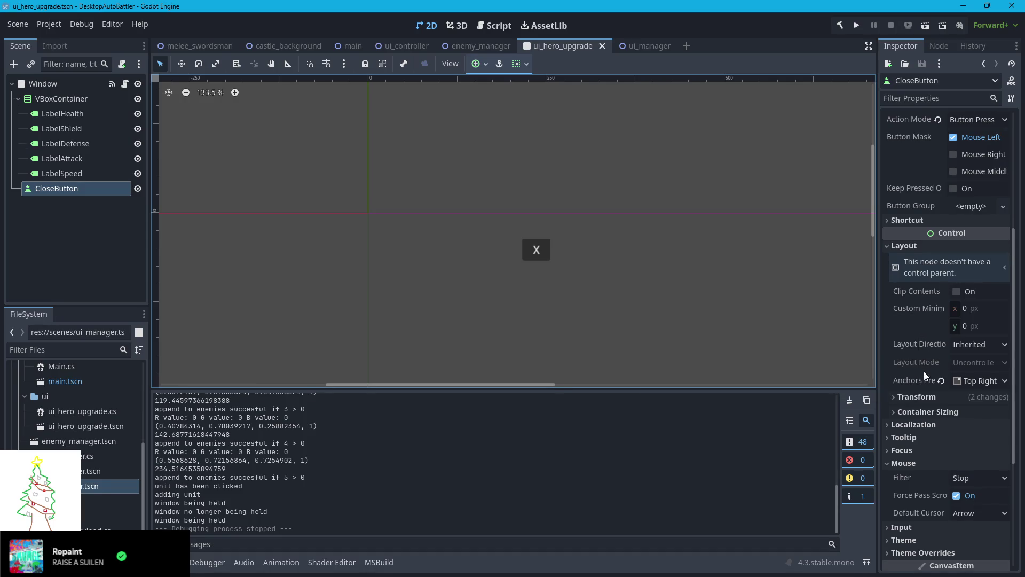
click(896, 397)
scroll(895, 398, down, 2)
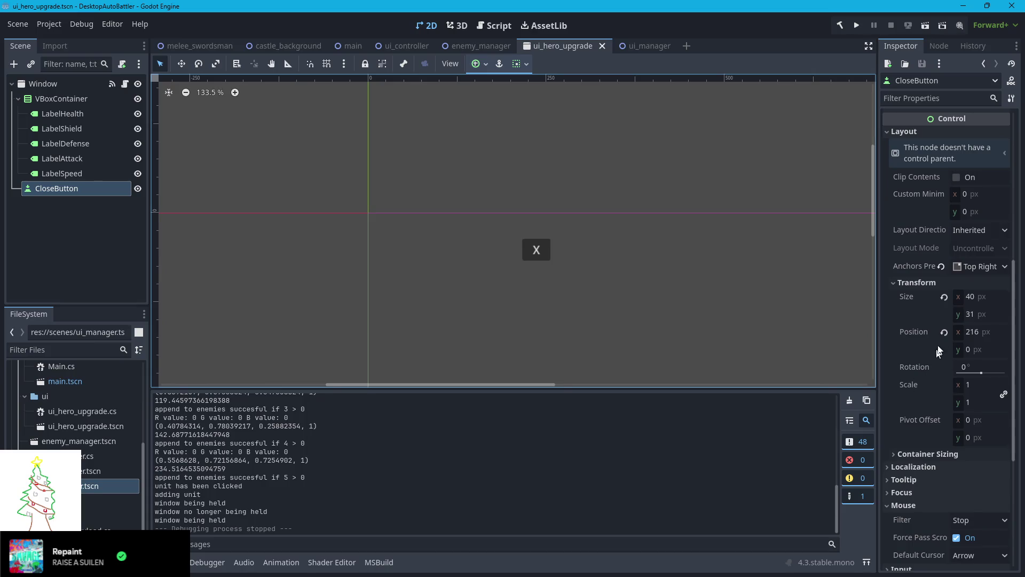
mouse_move(967, 313)
mouse_down()
mouse_move(987, 313)
mouse_move(960, 319)
mouse_move(990, 334)
mouse_move(931, 342)
mouse_up()
key(ctrl+z)
key(ctrl+z)
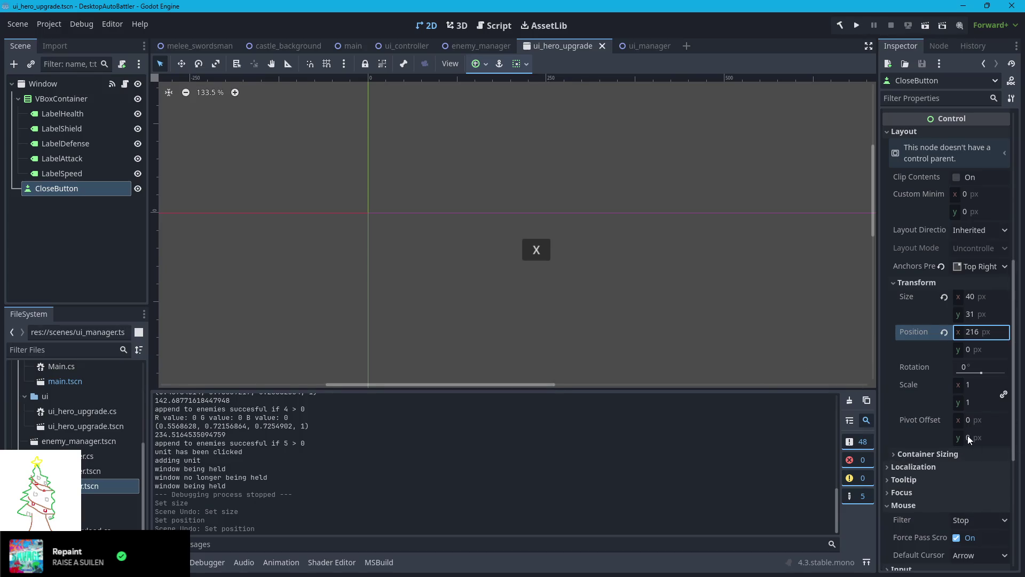
drag(967, 419, 993, 419)
key(ctrl+z)
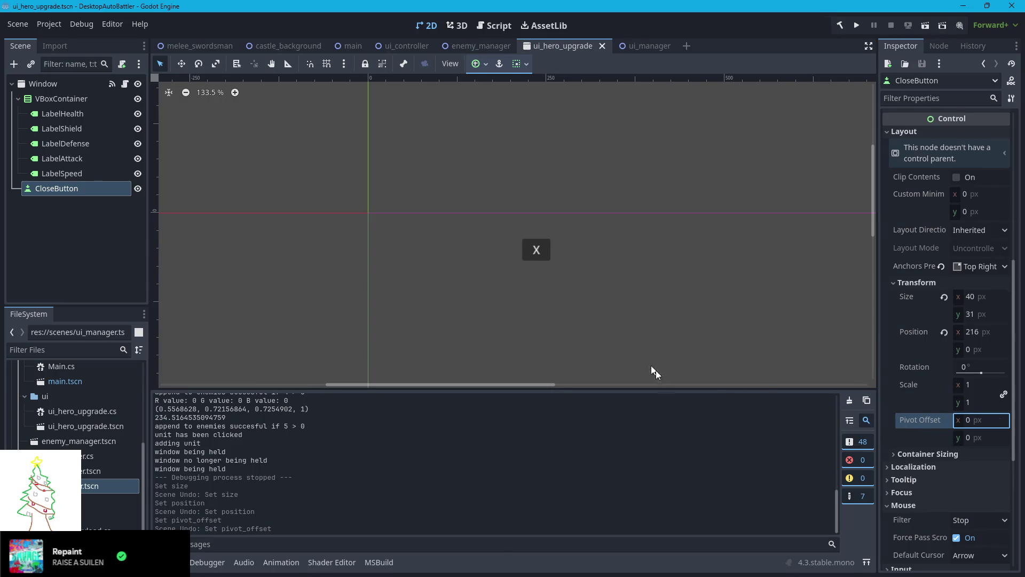
Browse CloseButton's Container Sizing, Mouse, Focus, Tooltip and Localization sections
click(895, 454)
click(893, 455)
scroll(911, 457, down, 2)
click(908, 450)
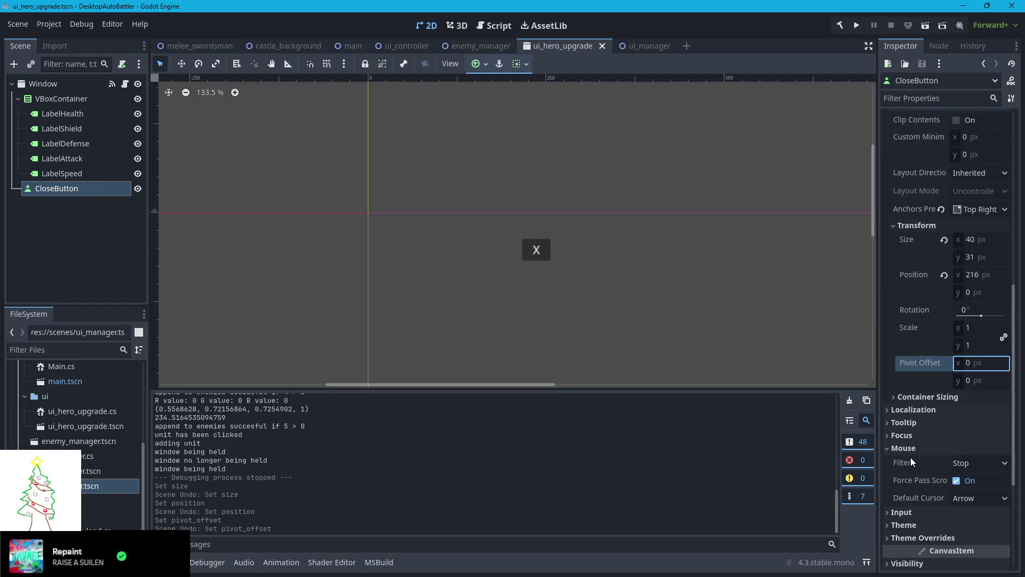
click(888, 435)
scroll(888, 433, down, 4)
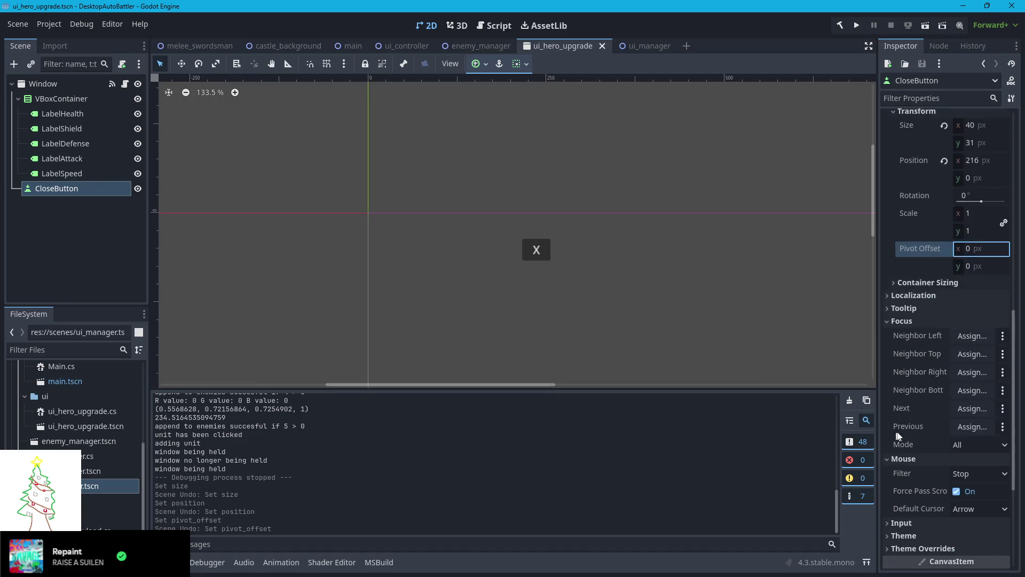
click(887, 325)
click(889, 310)
click(888, 310)
click(889, 295)
click(888, 295)
Check the Input, Theme and Visibility sections, then select the popup's Window node
click(888, 399)
scroll(886, 399, down, 2)
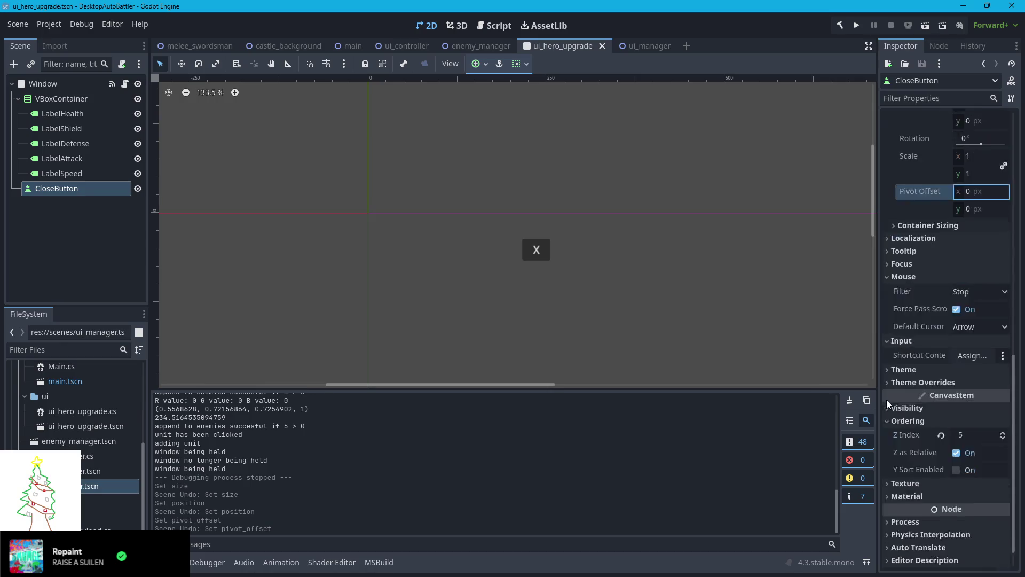
scroll(886, 399, down, 1)
click(889, 336)
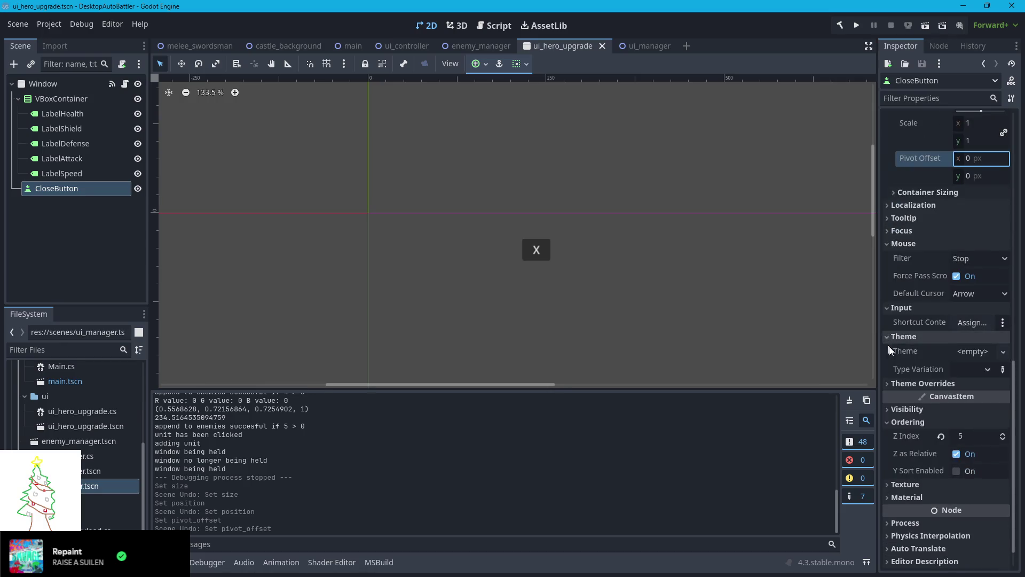
scroll(890, 350, down, 1)
click(892, 307)
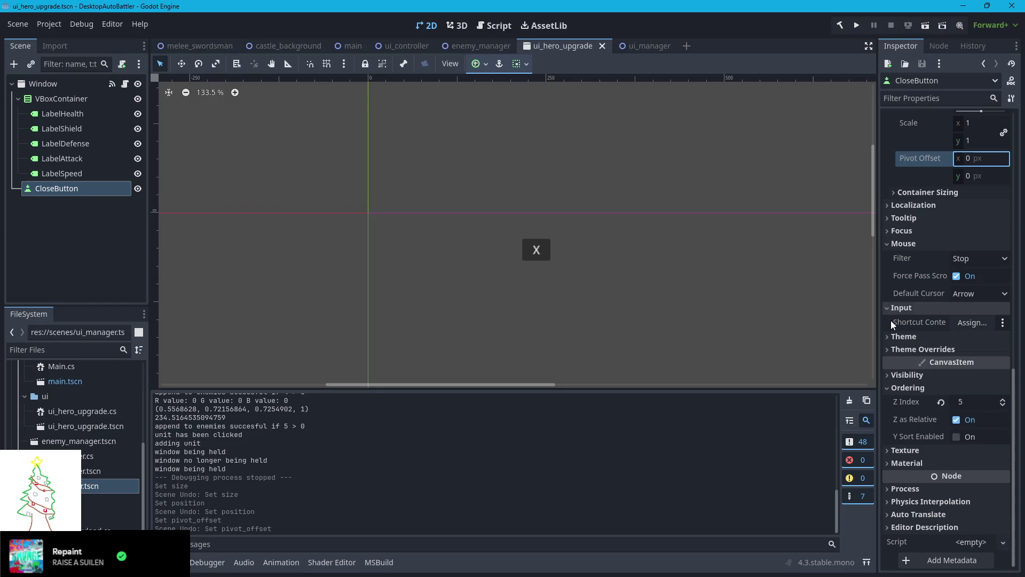
click(888, 375)
scroll(923, 312, down, 2)
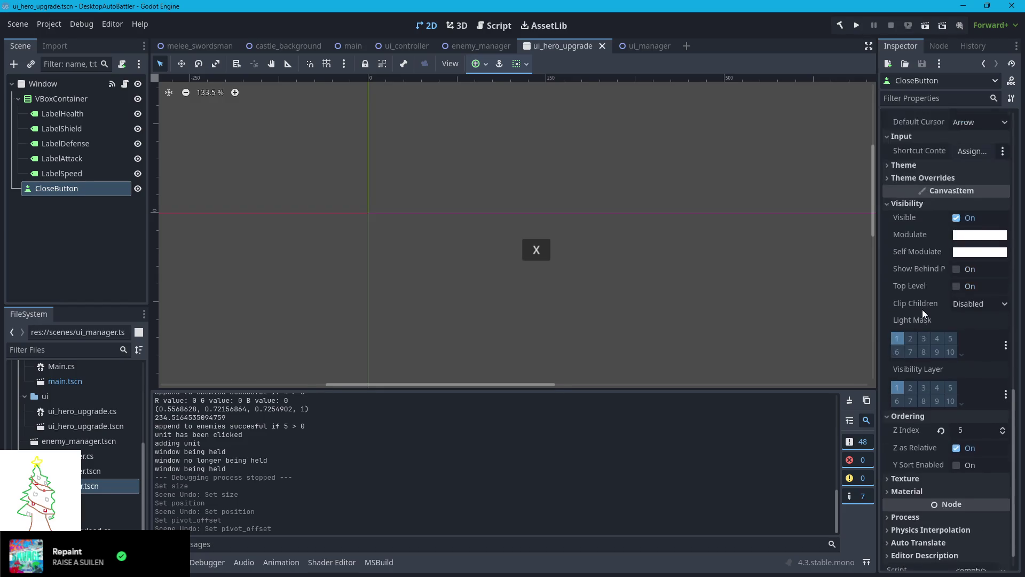
scroll(921, 310, down, 1)
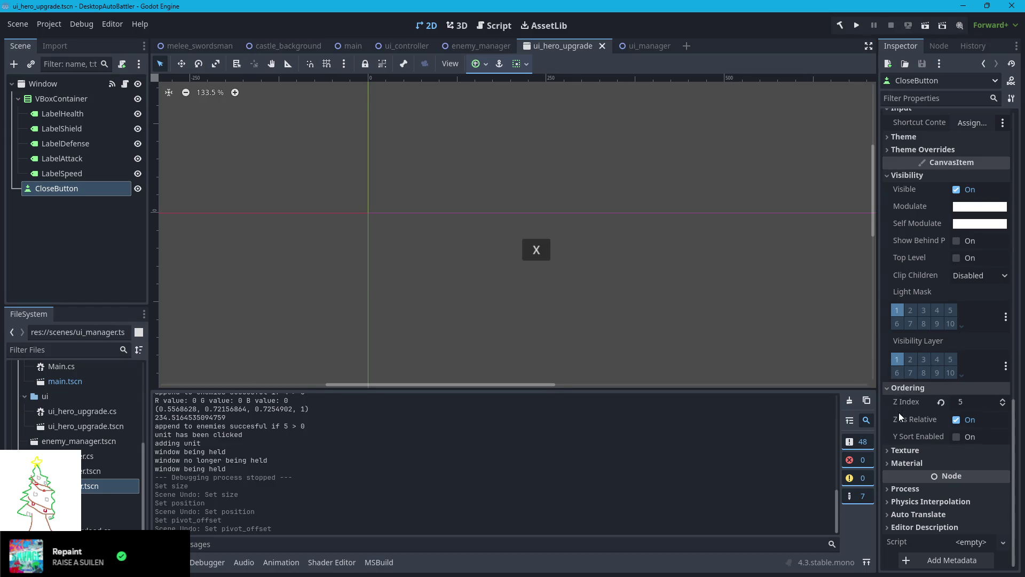
scroll(899, 412, up, 4)
click(37, 85)
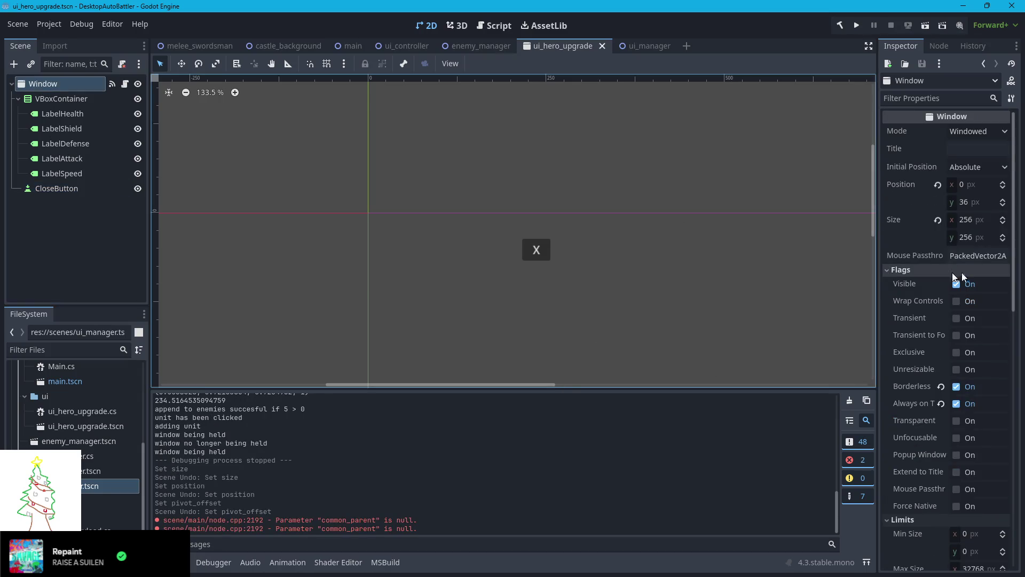
Set Initial Position to Center of Main Window Screen and enable Viewport's Transparent BG
click(969, 166)
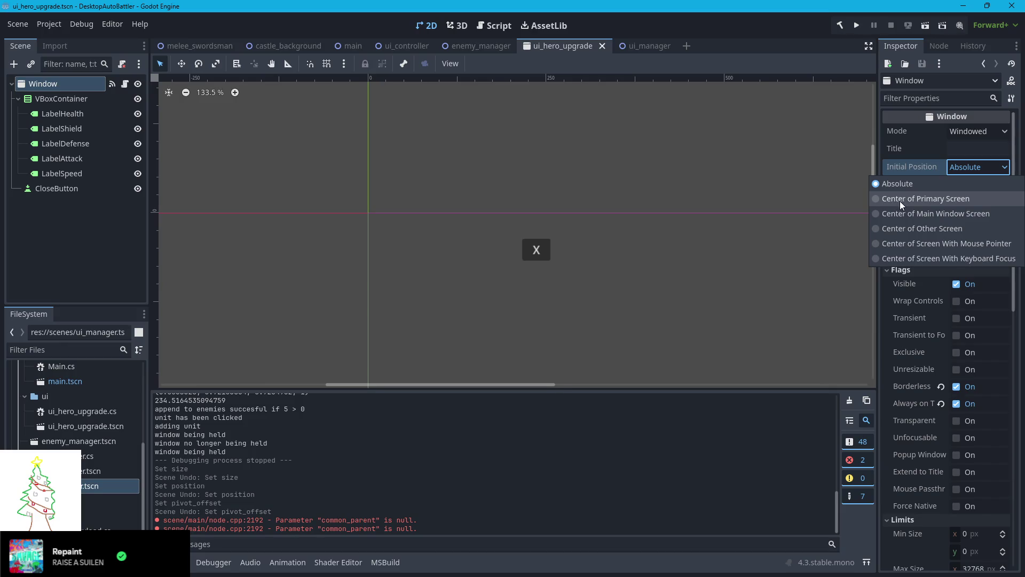
click(894, 213)
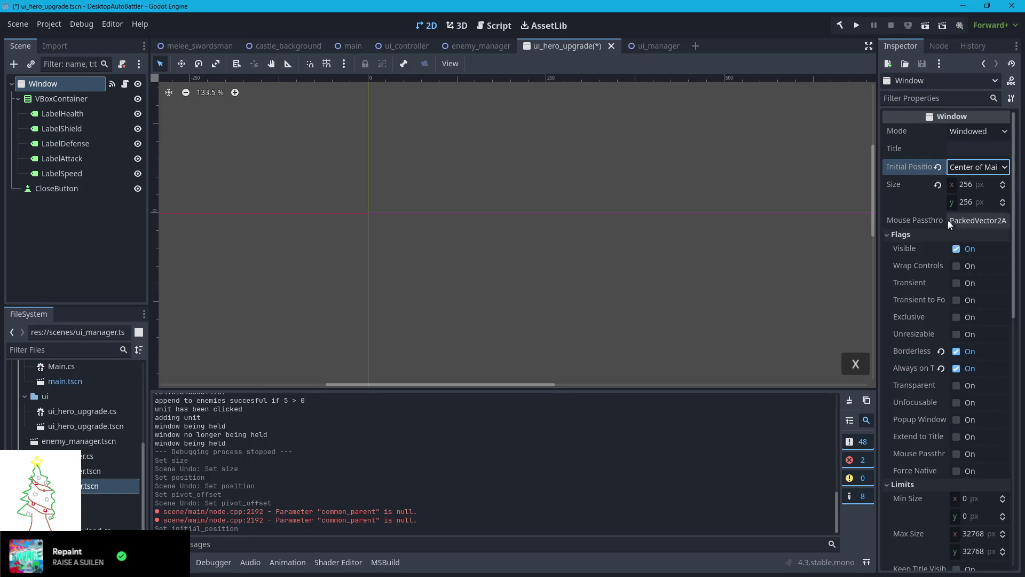
mouse_move(920, 281)
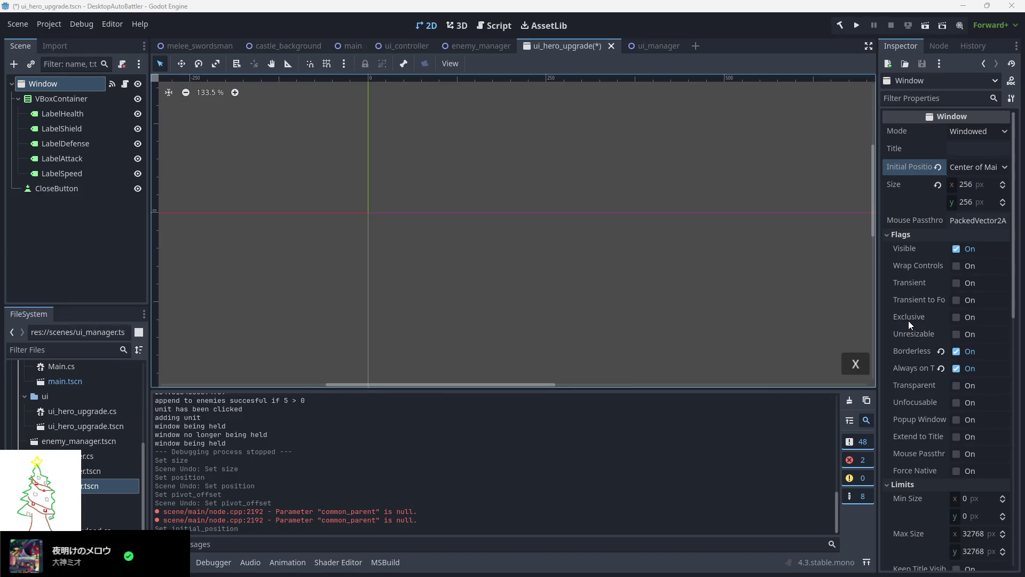
mouse_move(906, 319)
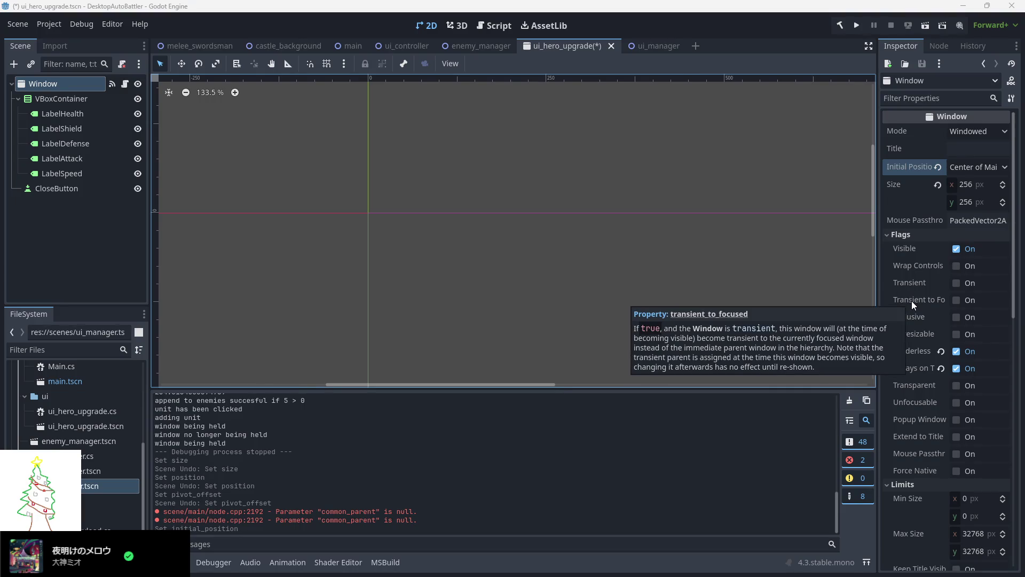
scroll(935, 405, down, 3)
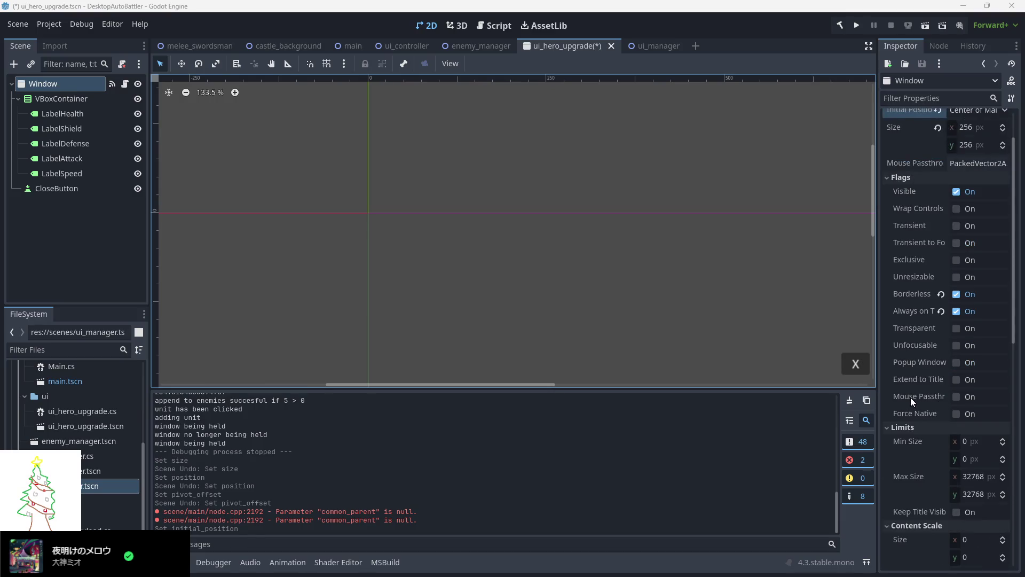
mouse_move(911, 400)
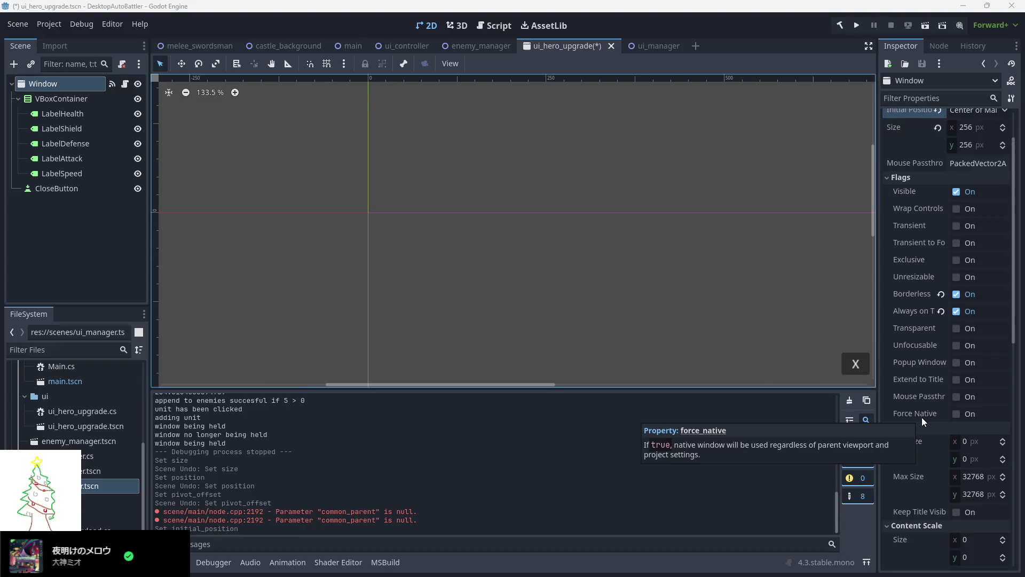
scroll(921, 413, down, 5)
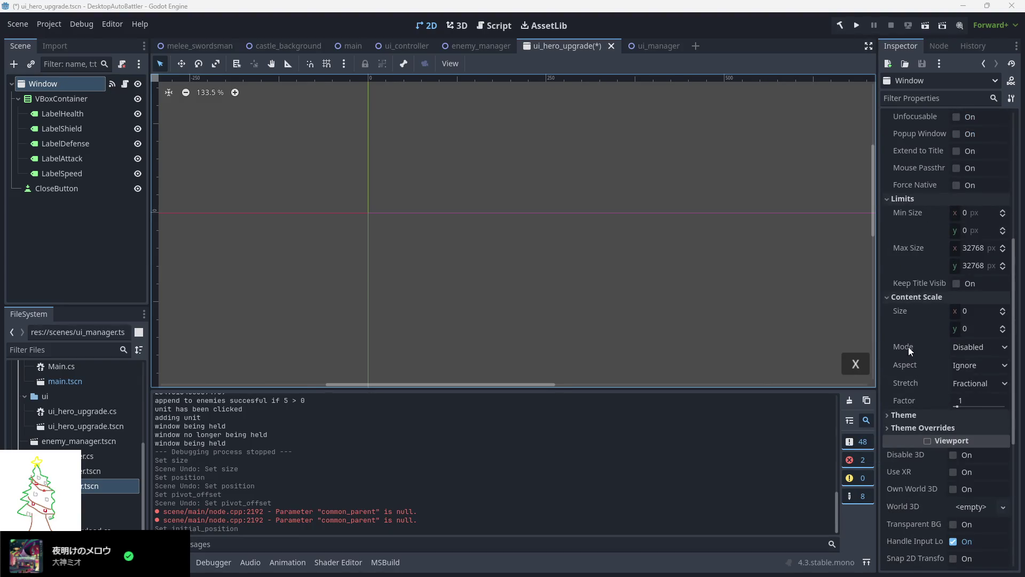
mouse_move(908, 348)
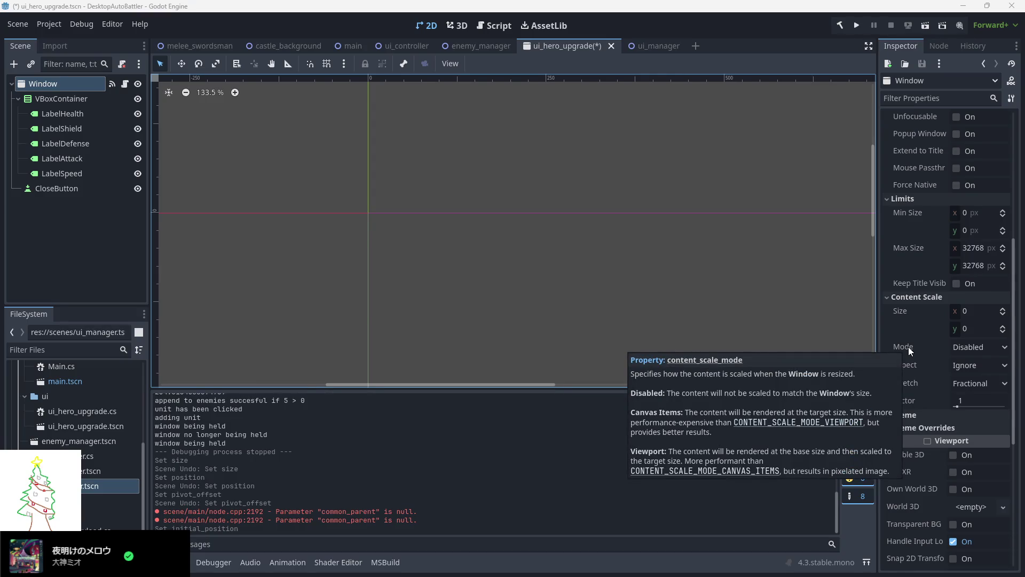
scroll(913, 373, down, 3)
click(907, 373)
Peek at the Rendering properties, then save the scene and run the game
scroll(913, 348, down, 2)
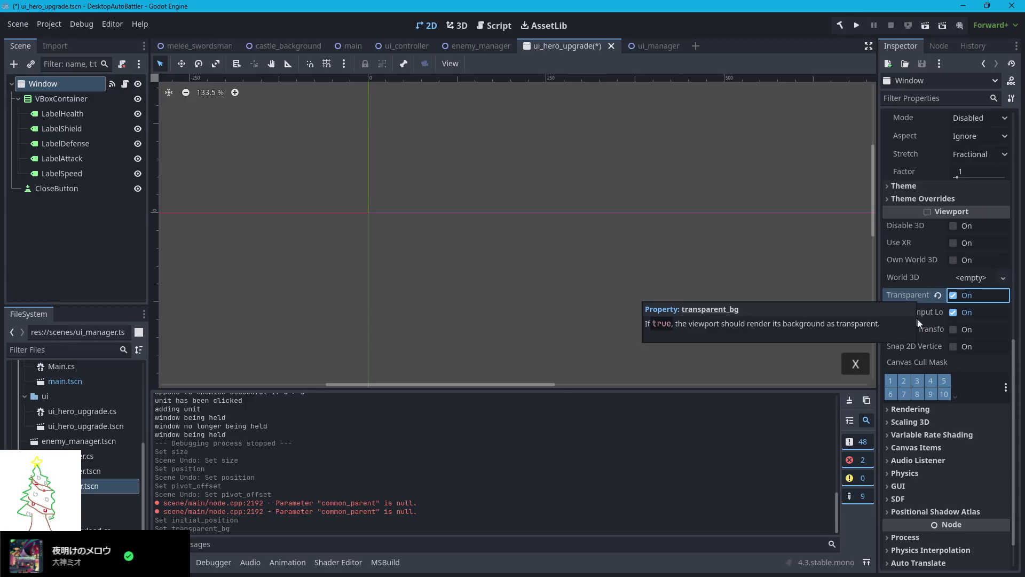
scroll(911, 353, down, 1)
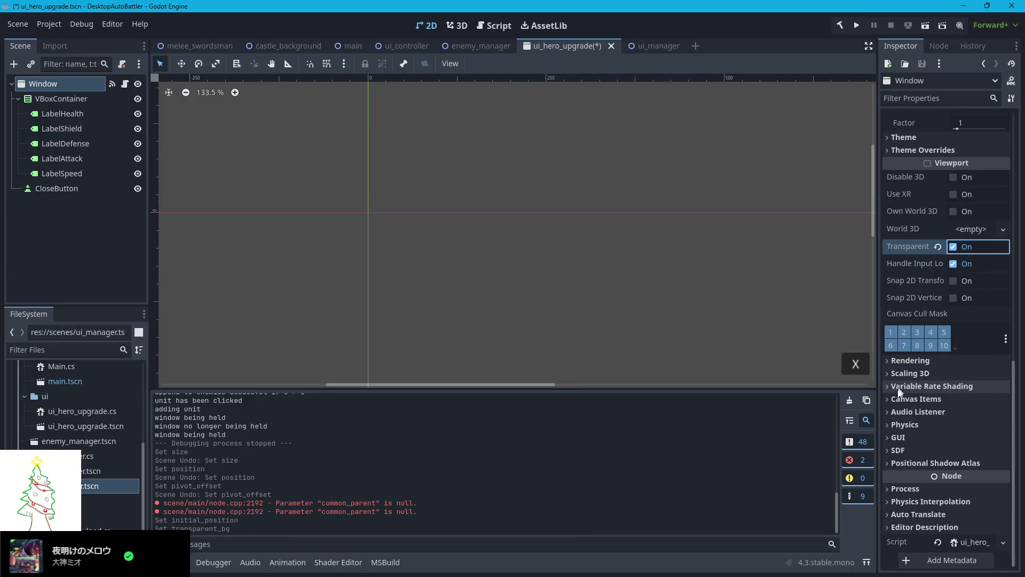
click(887, 360)
click(886, 360)
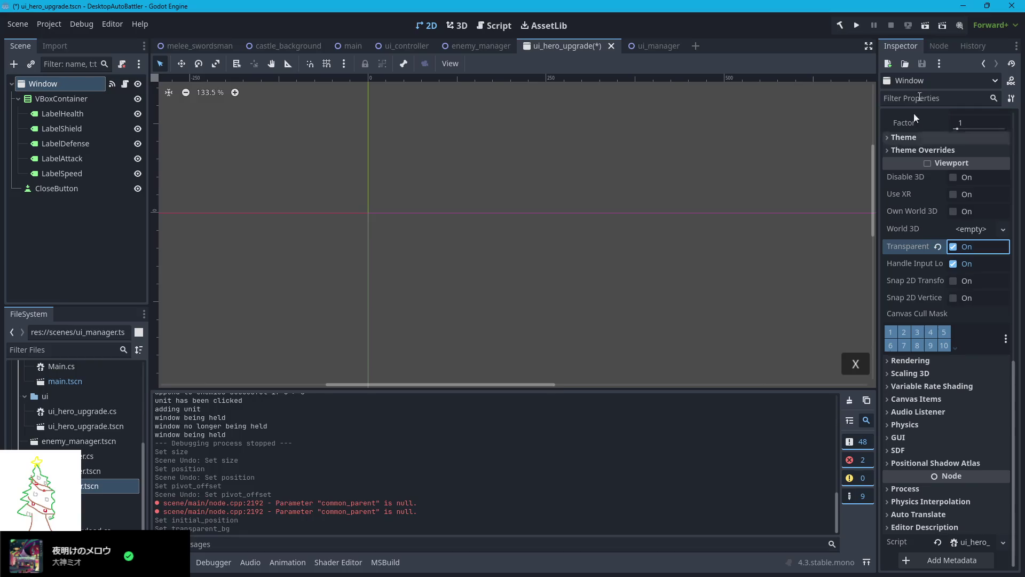
click(857, 25)
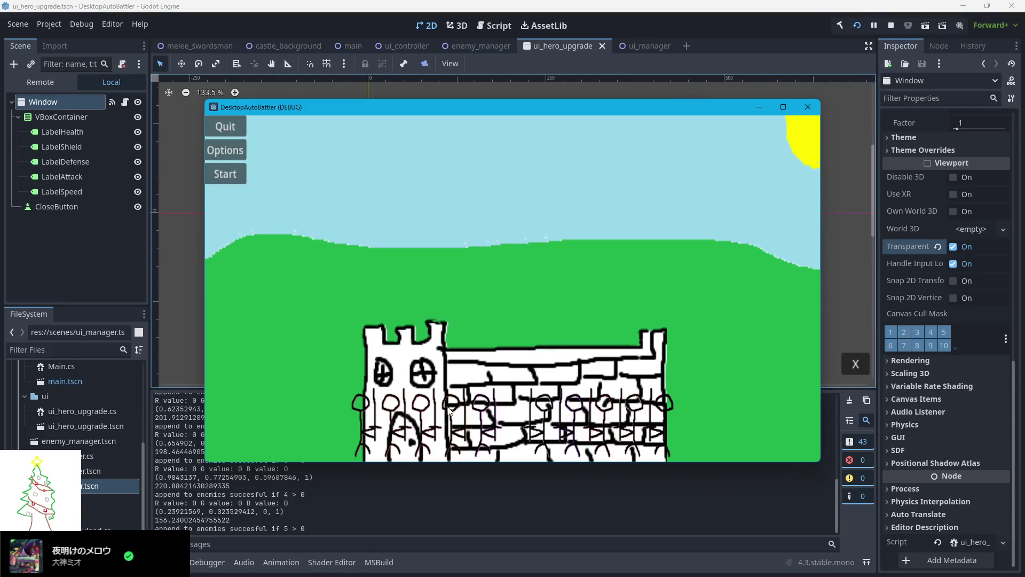
Open a castle unit's stats popup, drag it down-left, close it, and return to the code editor
click(447, 410)
mouse_move(508, 301)
mouse_down()
mouse_move(414, 319)
mouse_move(328, 268)
mouse_move(361, 325)
mouse_move(366, 236)
mouse_move(439, 286)
mouse_move(291, 262)
mouse_move(309, 254)
mouse_up()
click(434, 259)
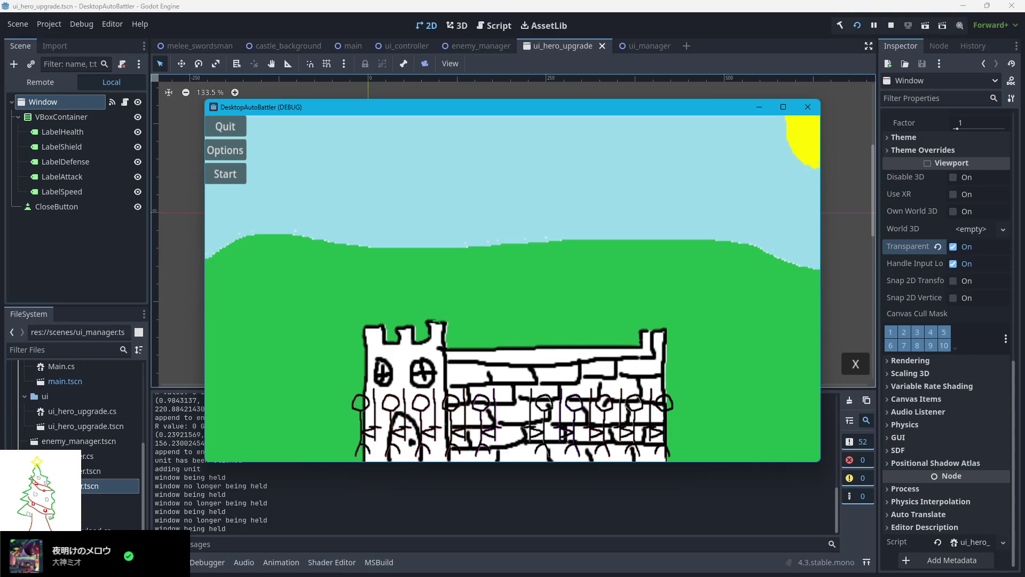
key(alt+Tab)
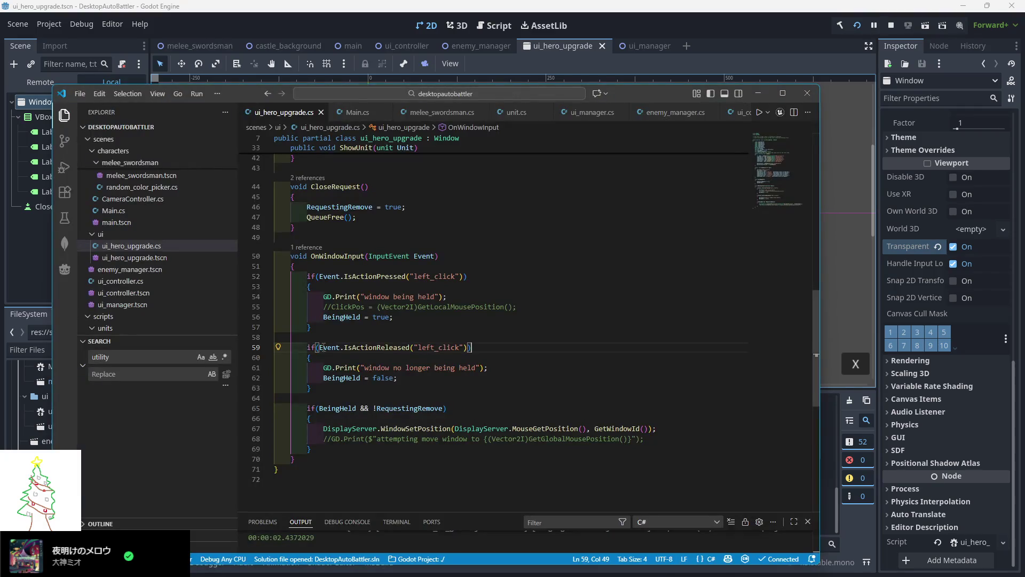
Try a ButtonClose.IsHovered line below the CloseButton lookup, then delete it
scroll(418, 321, up, 10)
scroll(419, 321, down, 1)
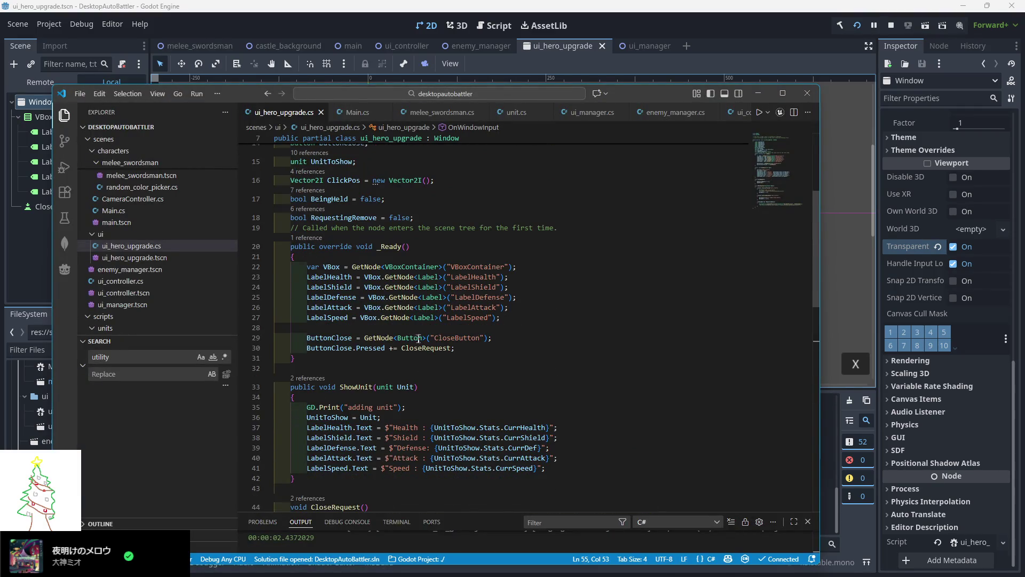
double_click(370, 348)
key(ctrl+space)
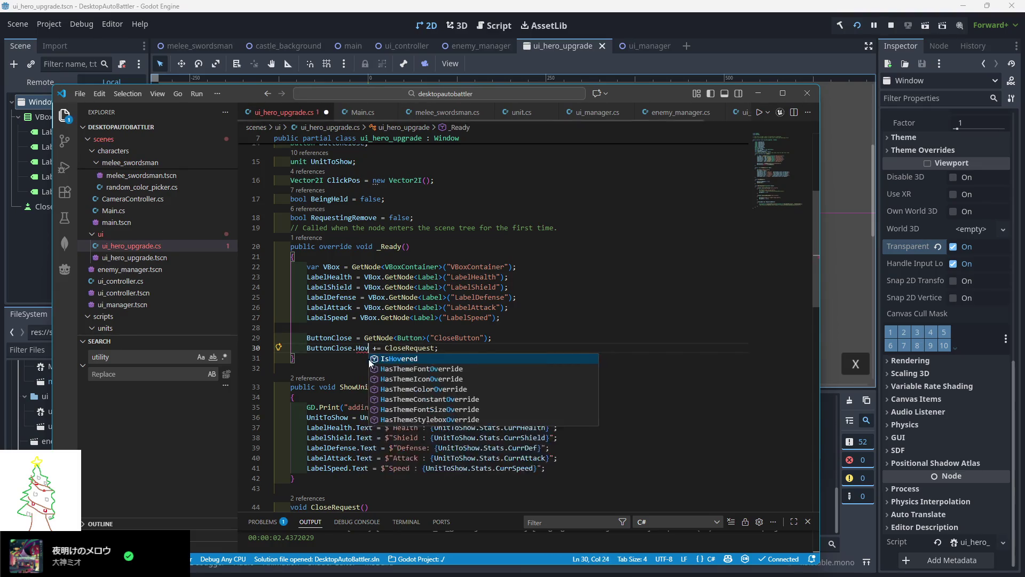
key(Escape)
text(Pressed)
click(513, 338)
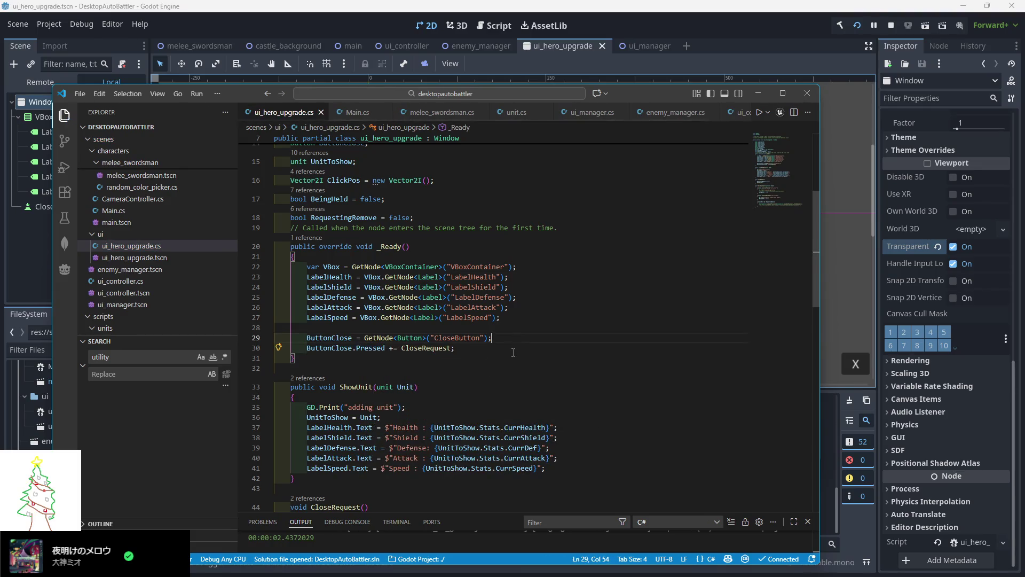
key(Return)
text(ButtonClose.Is)
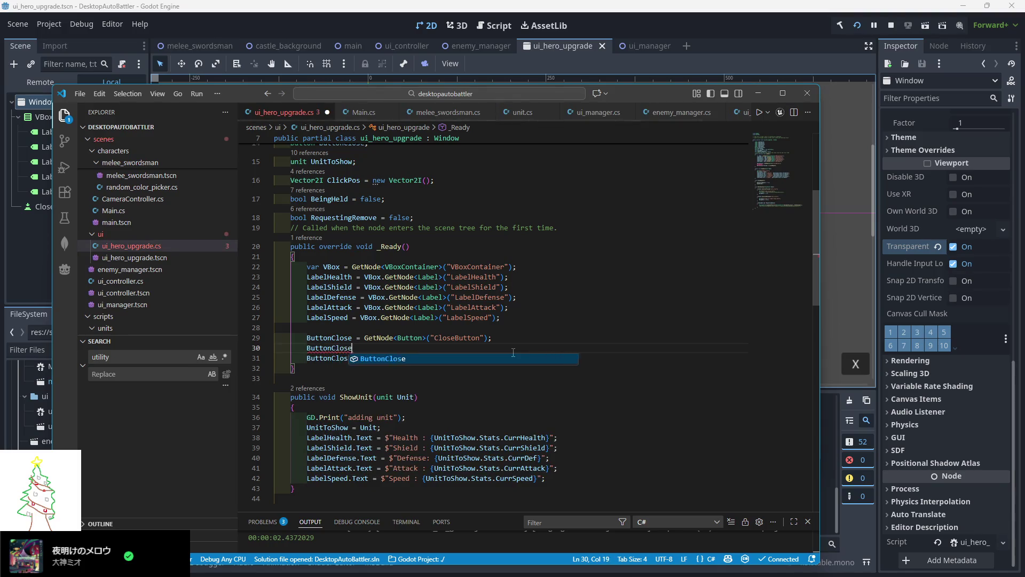
text(Hovered)
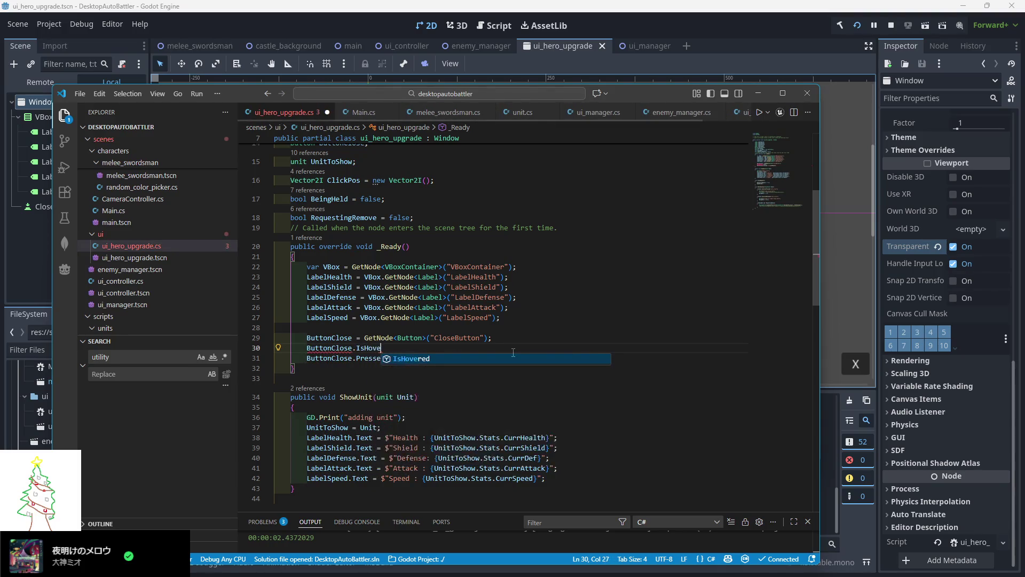
key(BackSpace)
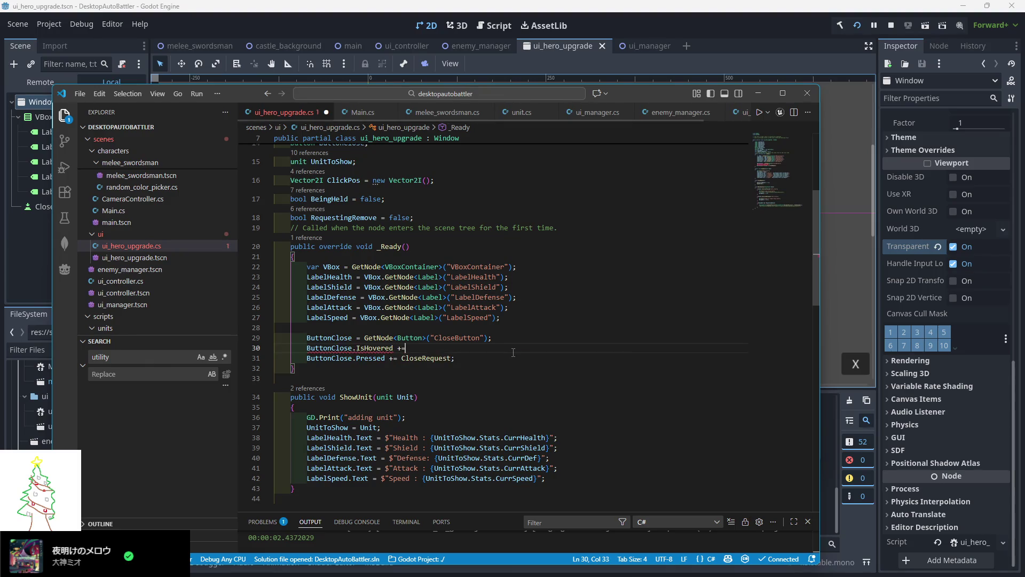
key(BackSpace)
drag(390, 347, 260, 354)
key(BackSpace)
key(BackSpace)
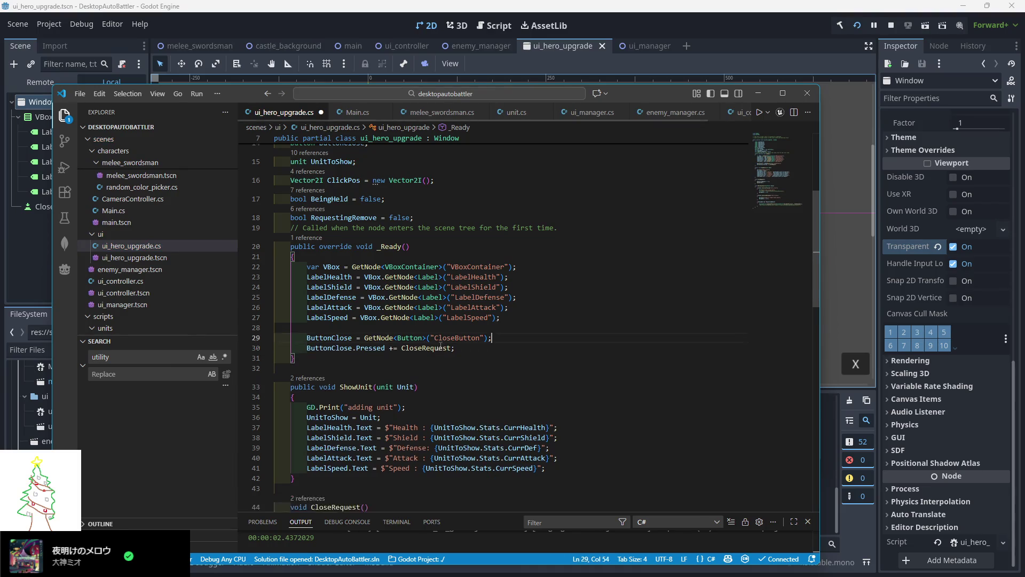
scroll(414, 371, down, 10)
scroll(414, 370, up, 1)
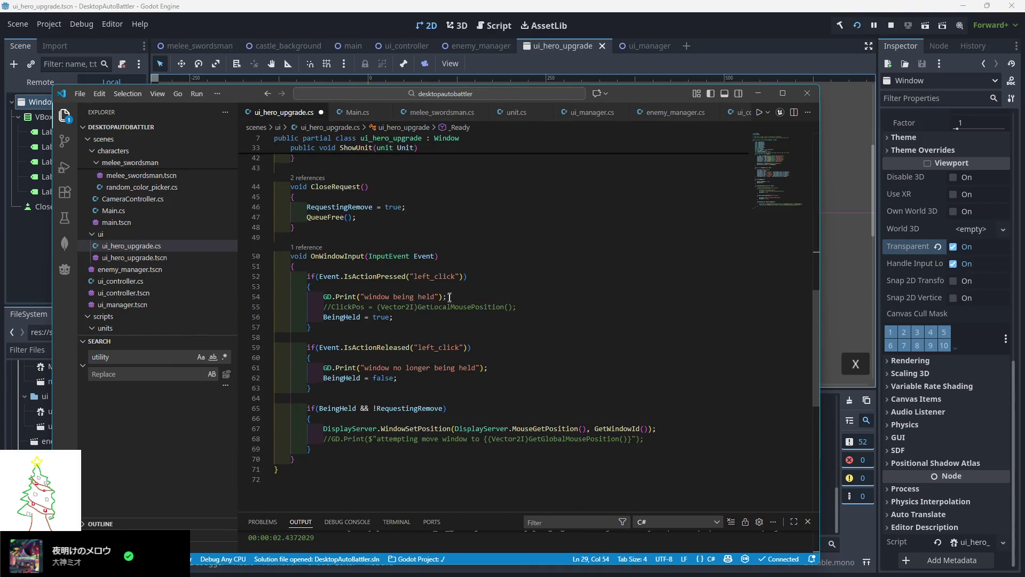
Prefix line 52's left_click condition with !ButtonClose.IsHovered() &&, save, and rerun the game
click(318, 276)
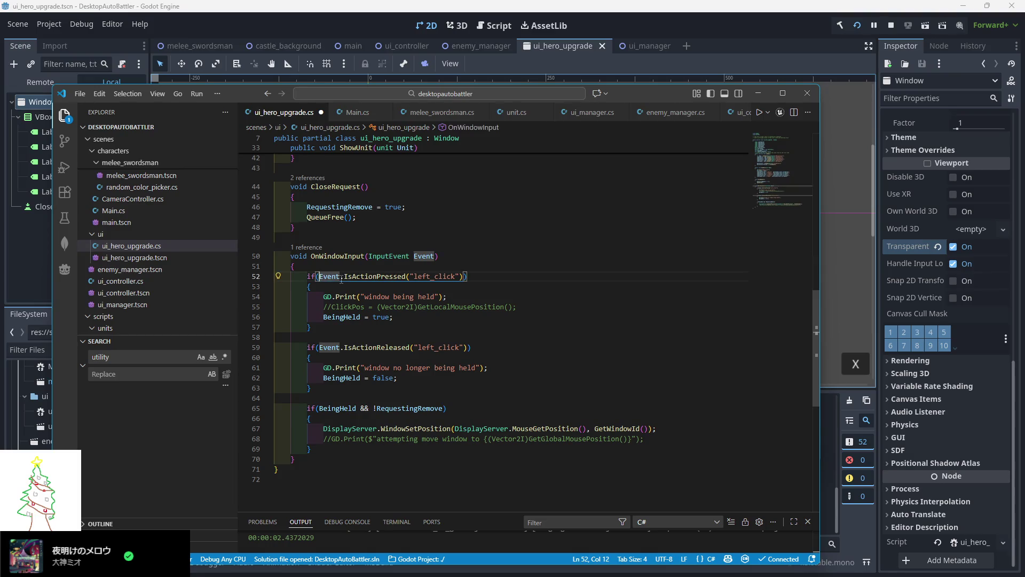
text((ButtonClose.Is)
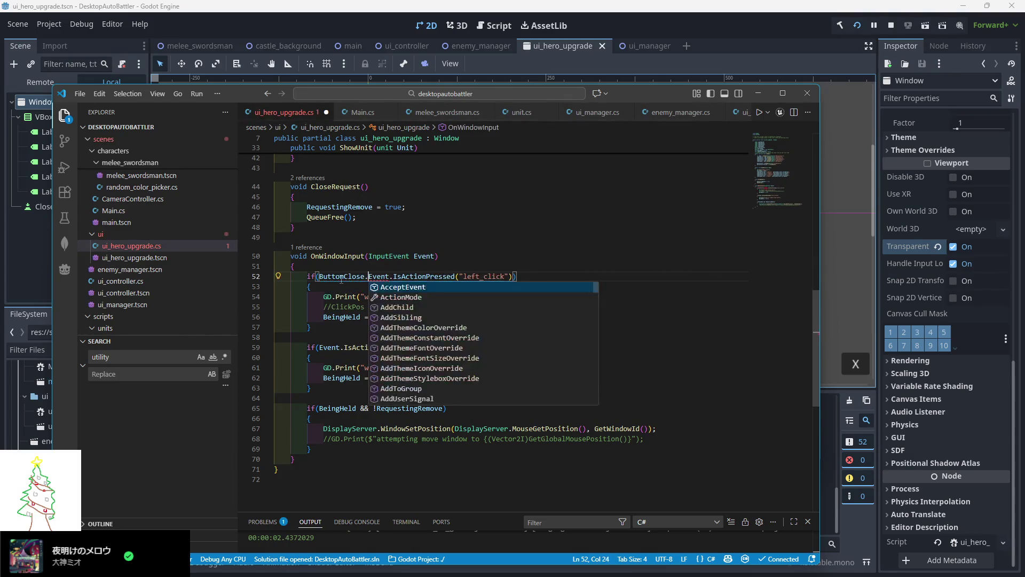
text(Hovered)
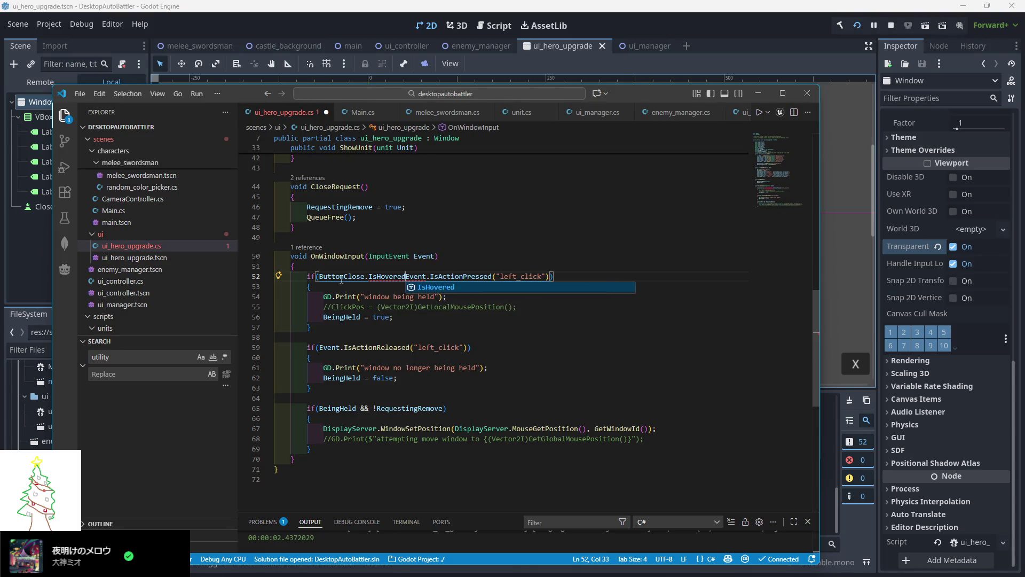
key(Tab)
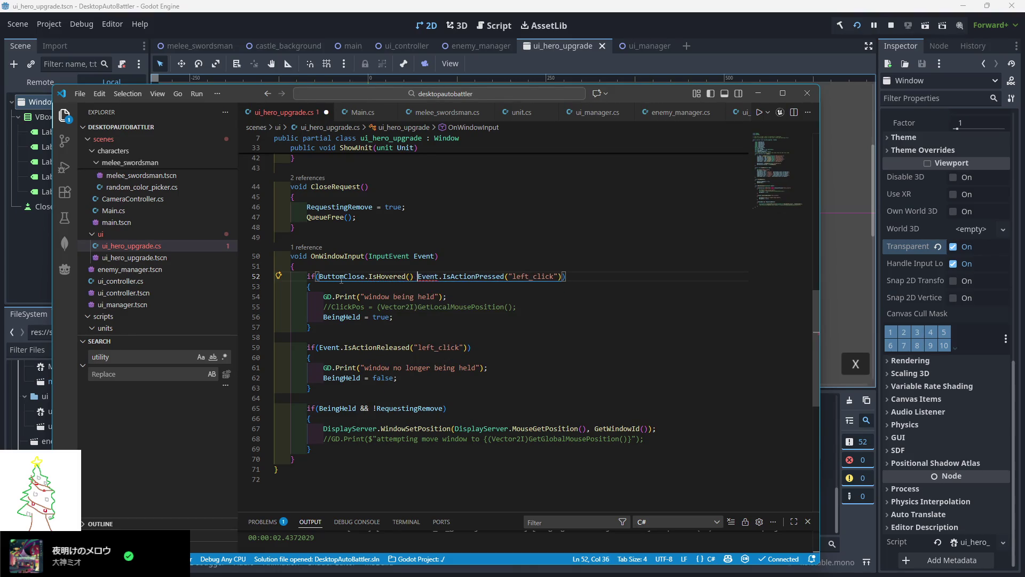
text(&&)
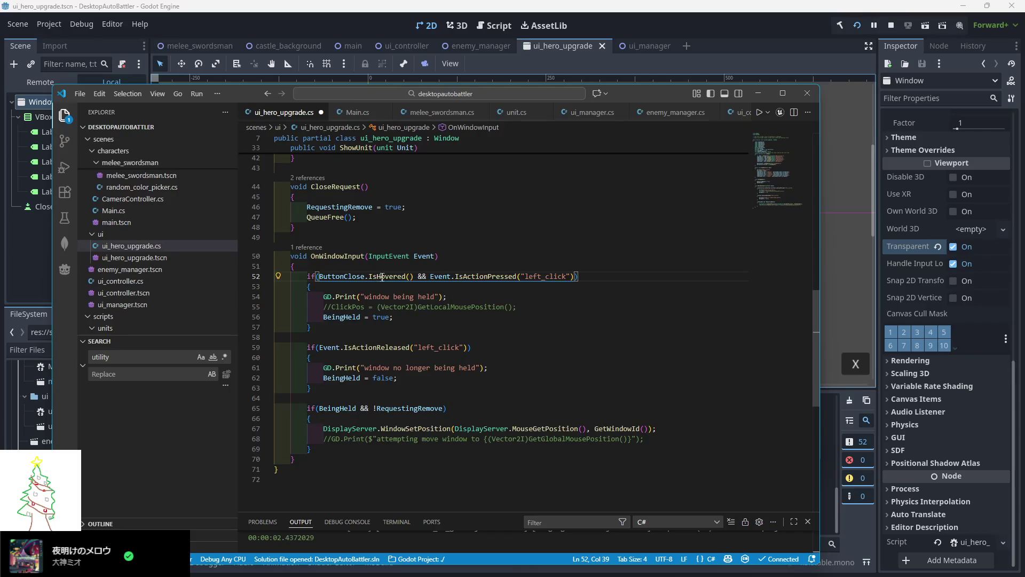
click(319, 277)
text(!)
click(488, 238)
key(ctrl+s)
click(658, 28)
click(891, 26)
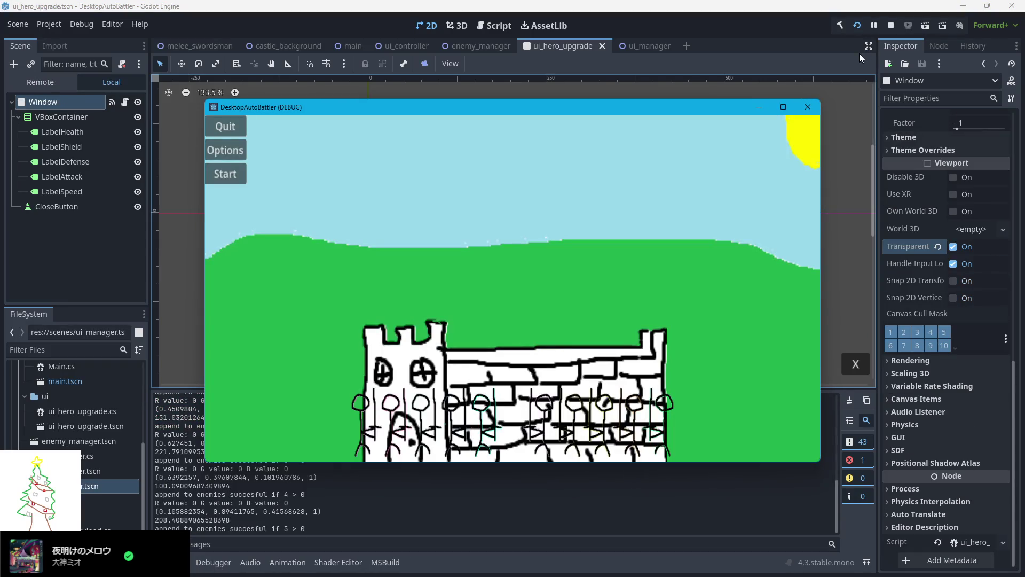
Open a unit's stats popup, drag it left by its body, and close it with its X
click(470, 374)
mouse_move(500, 225)
mouse_down()
mouse_move(411, 235)
mouse_move(392, 206)
mouse_up()
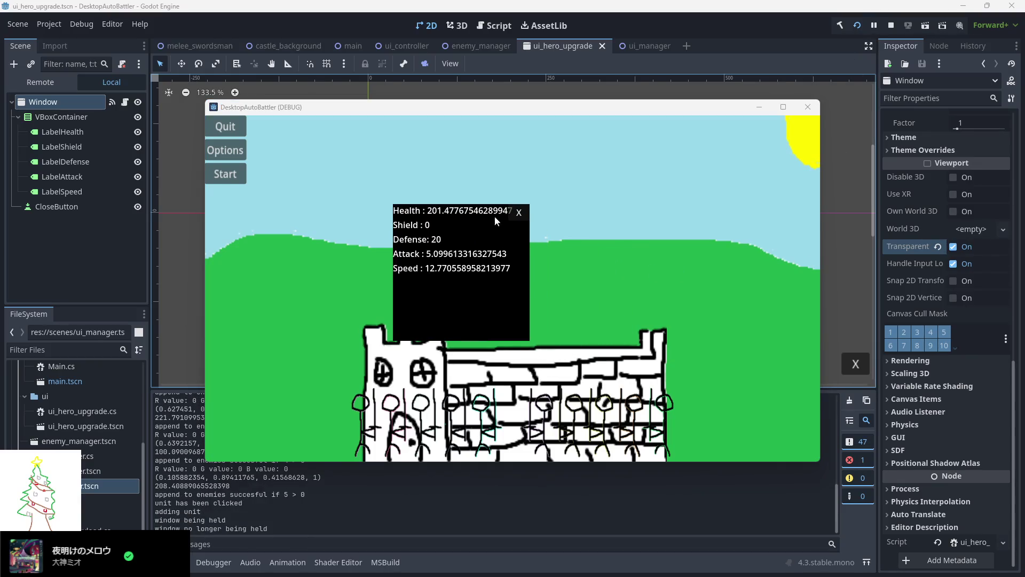
click(517, 213)
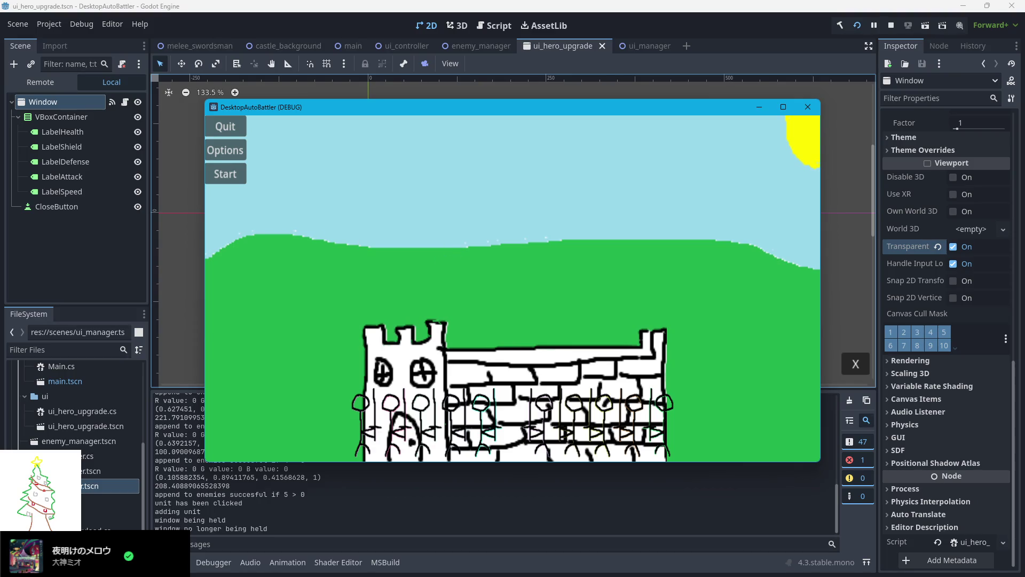
key(alt+Tab)
Type then erase a ButtonClose.Hov line, and jump to Pressed's definition in BaseButton.cs
scroll(469, 239, up, 5)
click(468, 238)
key(Return)
text(ButtonClo)
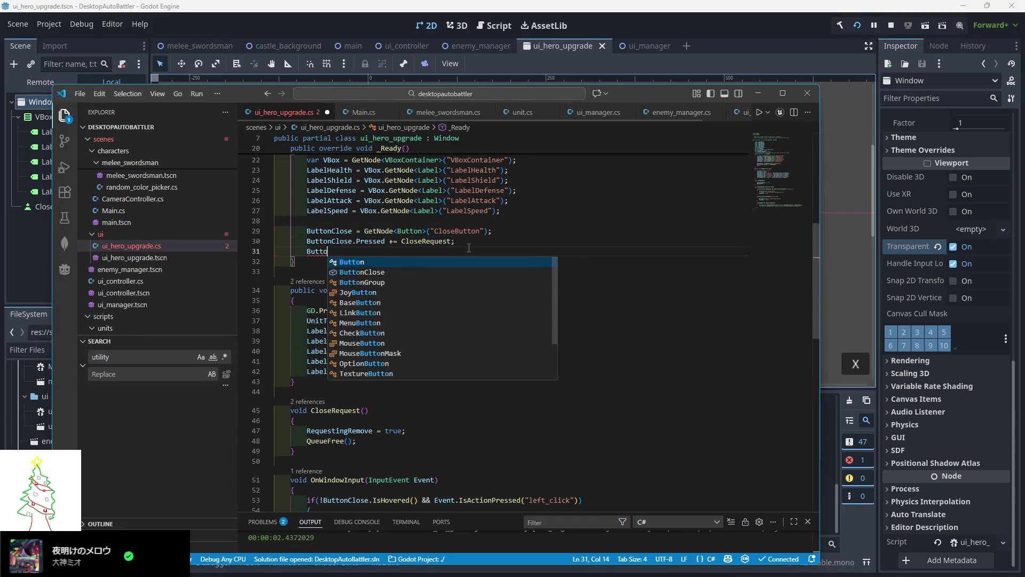
text(se.Hov)
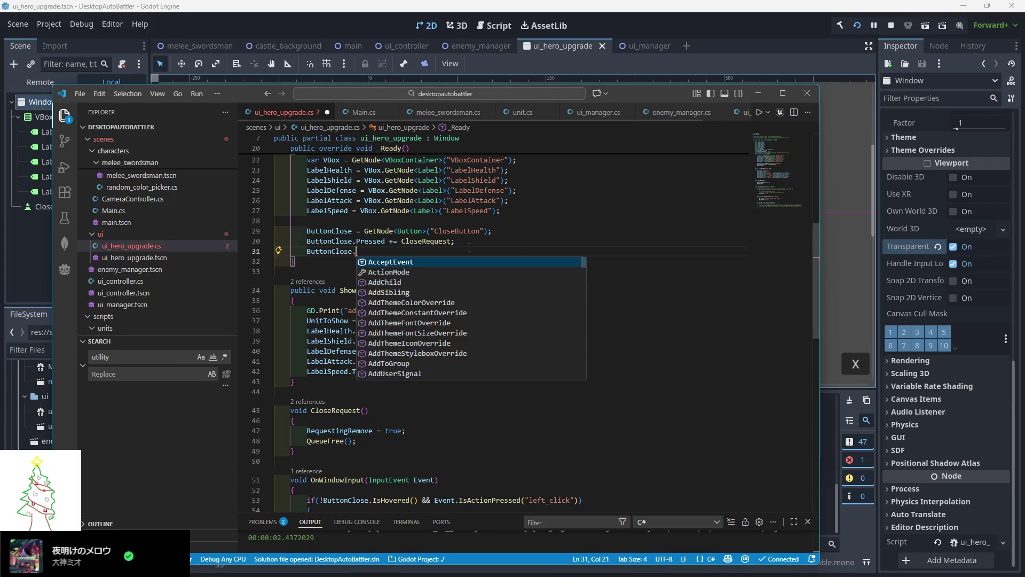
key(BackSpace)
key(BackSpace)
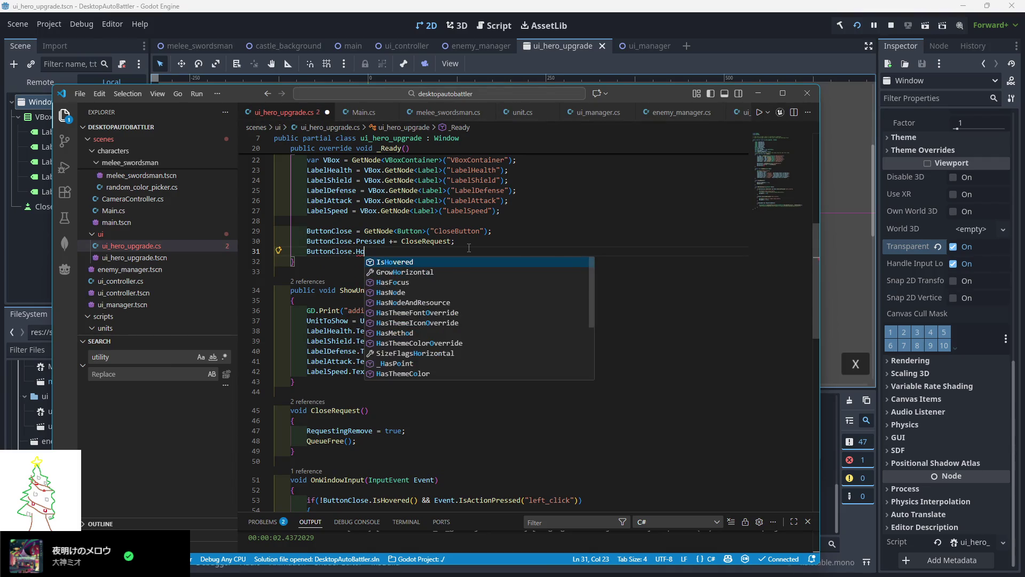
key(BackSpace)
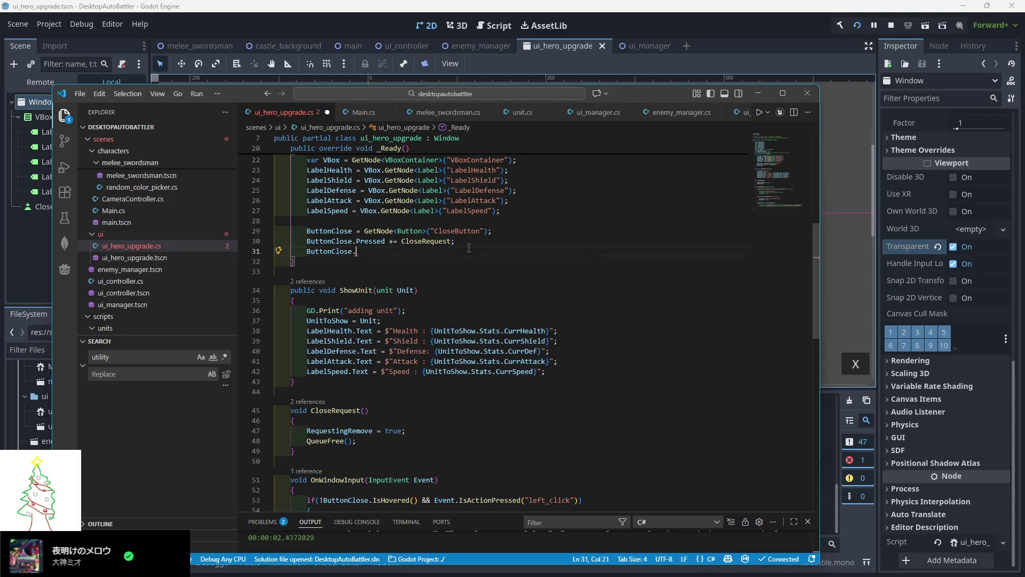
key(BackSpace)
key(BackSpace)
key(BackSpace)
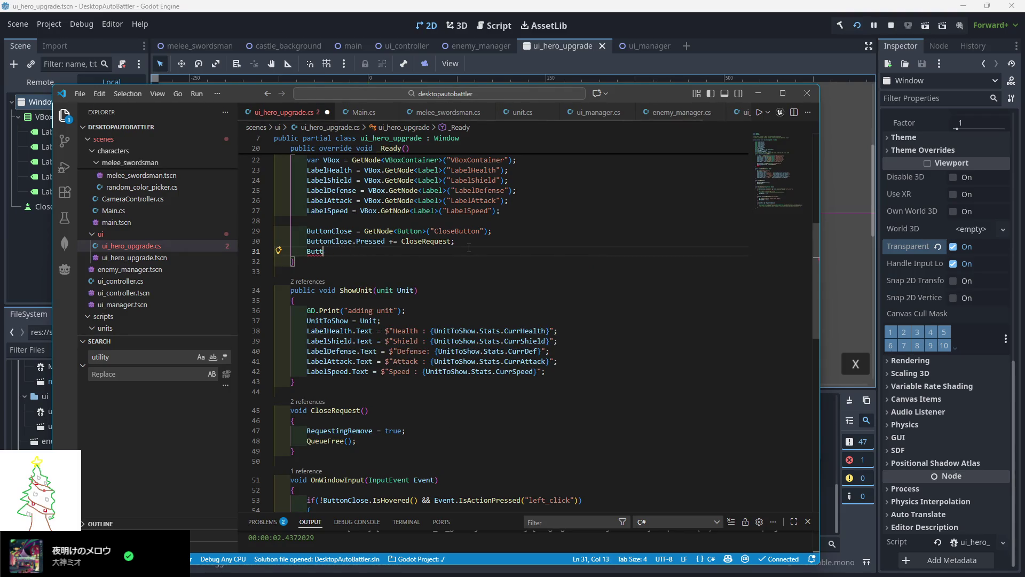
key(BackSpace)
key(BackSpace)
key(BackSpace)
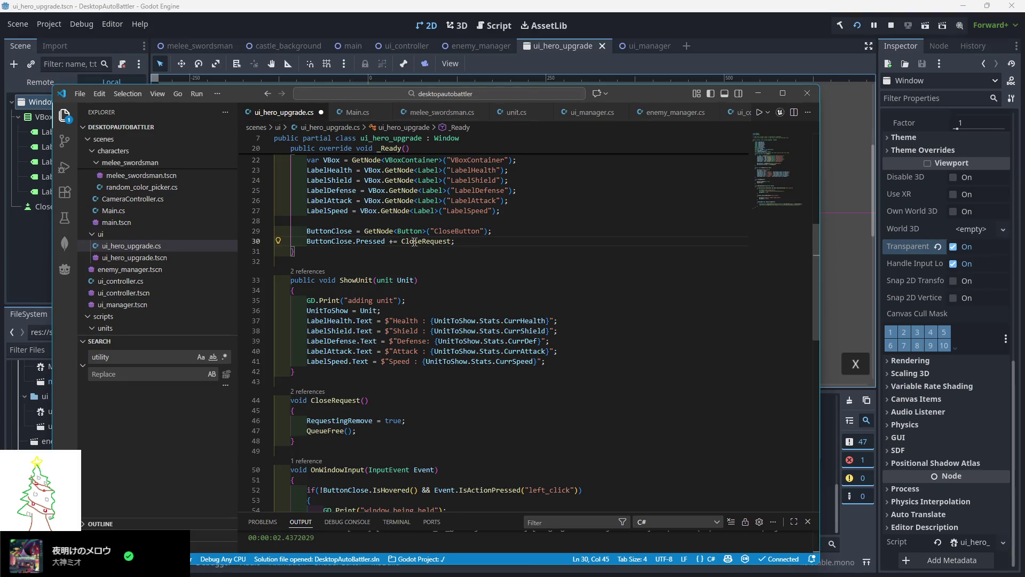
ctrl+click(376, 242)
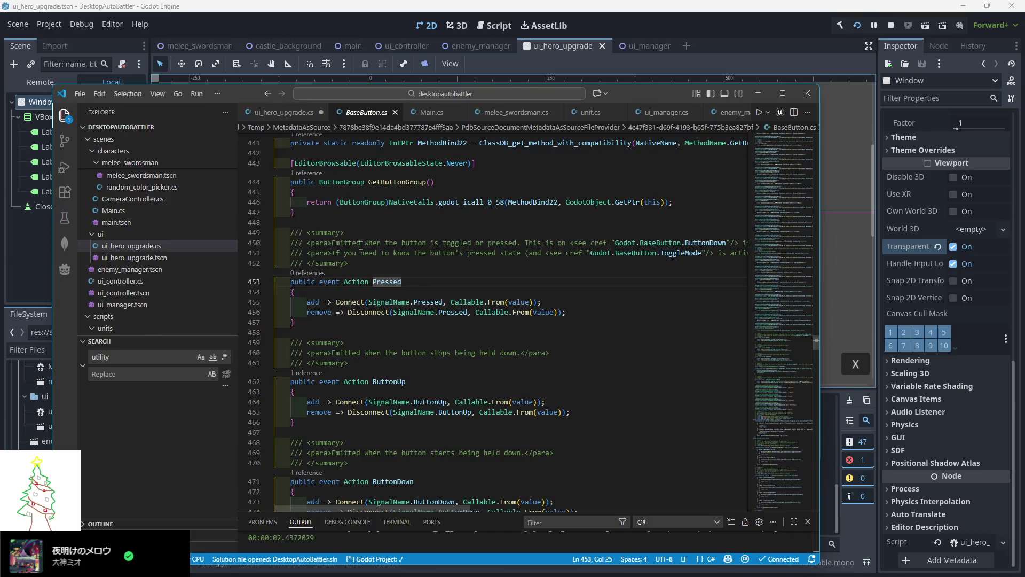
Read BaseButton.cs's ButtonUp, ButtonDown and Toggled events, then go back to ui_hero_upgrade.cs
scroll(363, 243, up, 1)
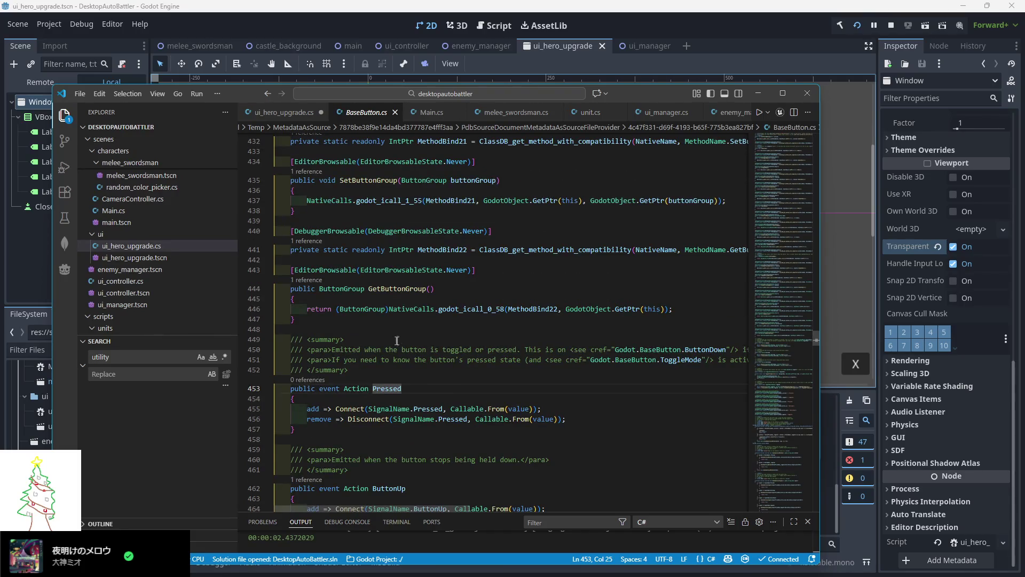
scroll(395, 358, down, 1)
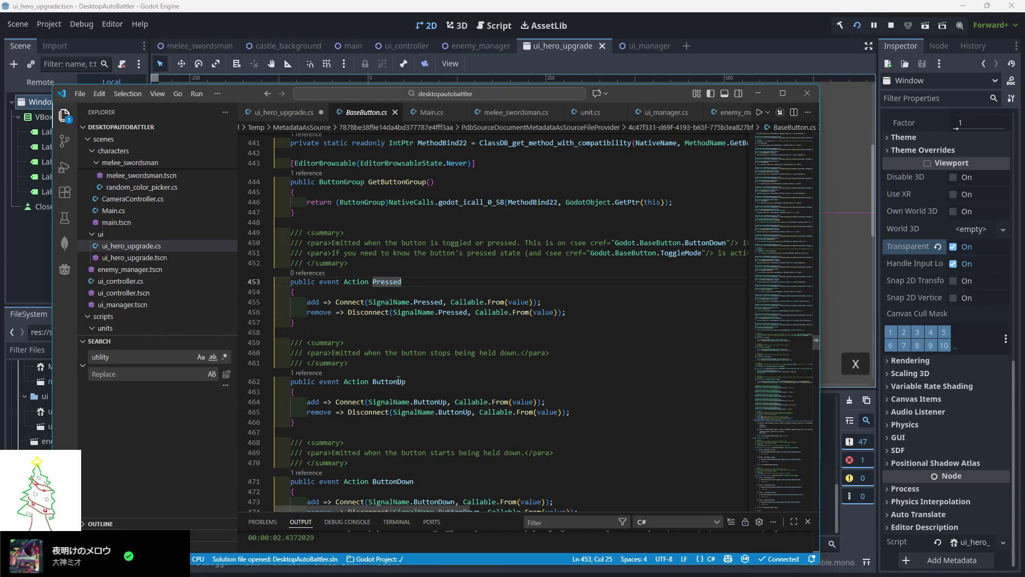
scroll(404, 381, down, 6)
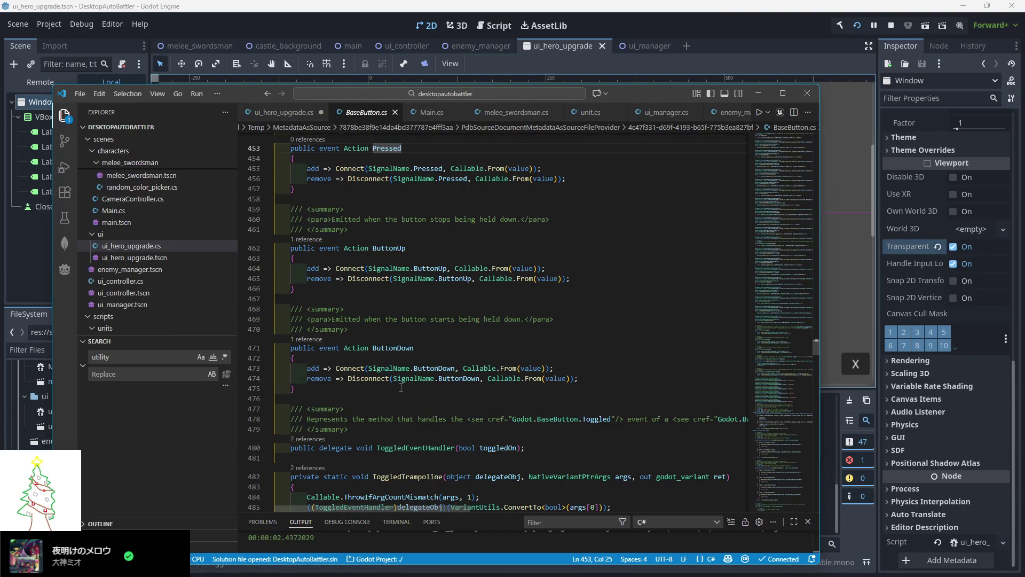
scroll(397, 391, down, 2)
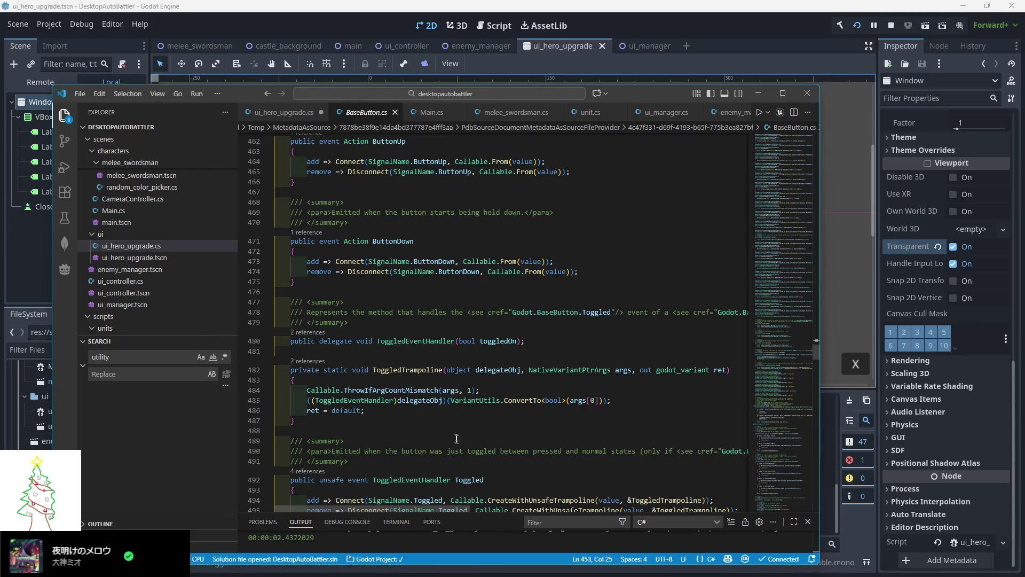
scroll(428, 429, down, 6)
scroll(428, 429, down, 8)
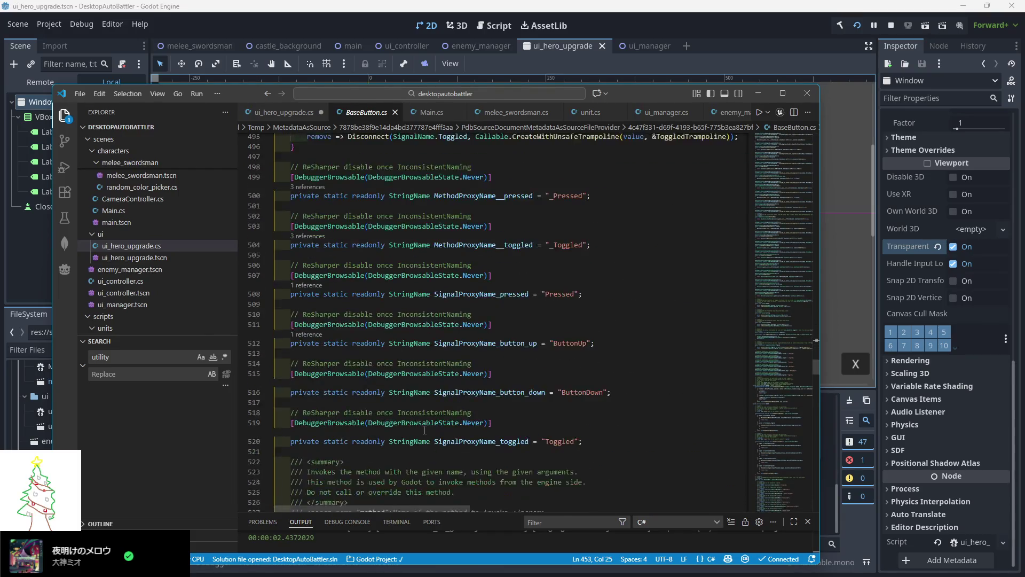
key(alt+Left)
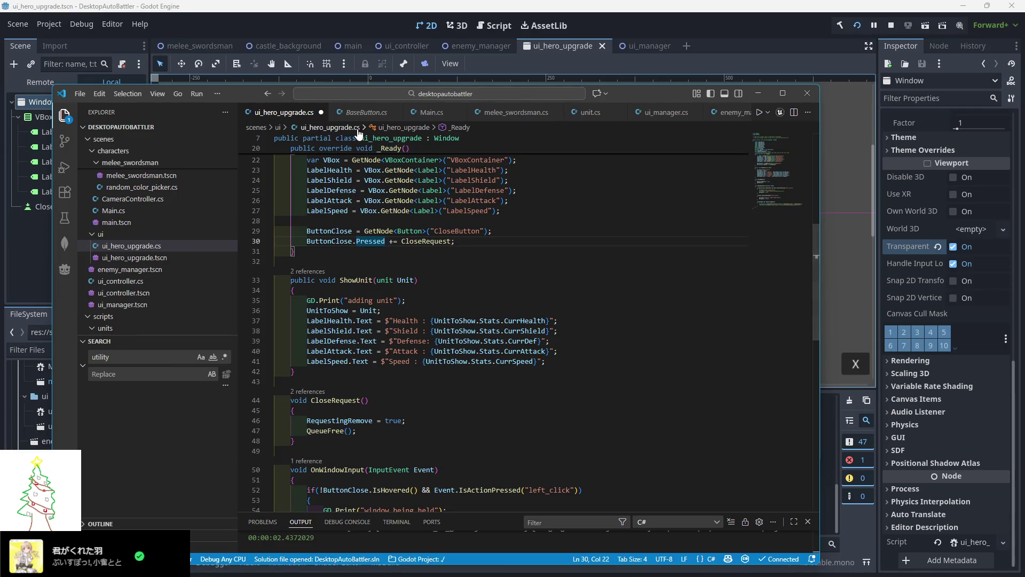
Find RequestingRemove's uses in the drag condition and CloseRequest, and delete its field declaration
scroll(393, 323, down, 3)
scroll(393, 323, down, 2)
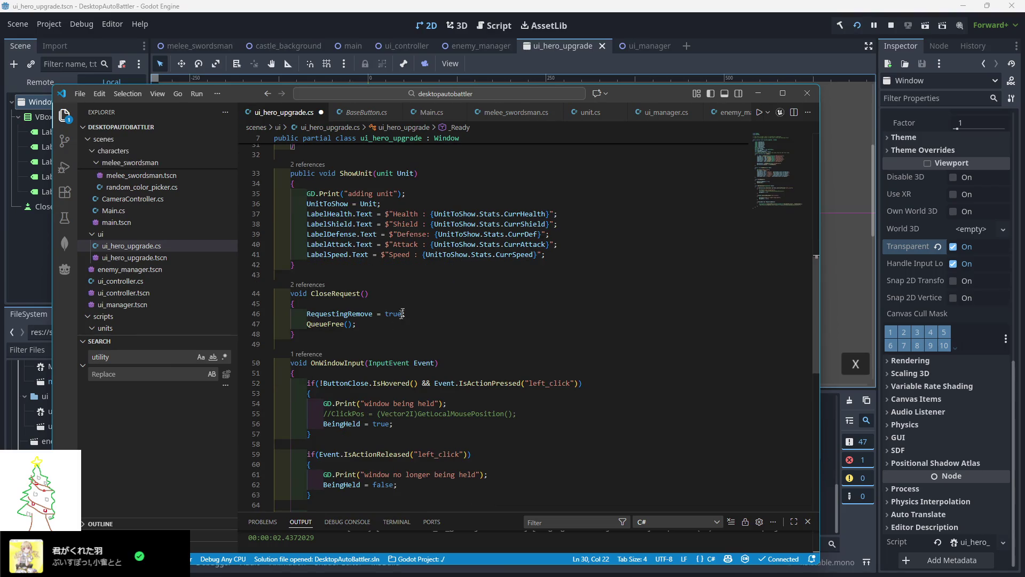
scroll(402, 312, down, 3)
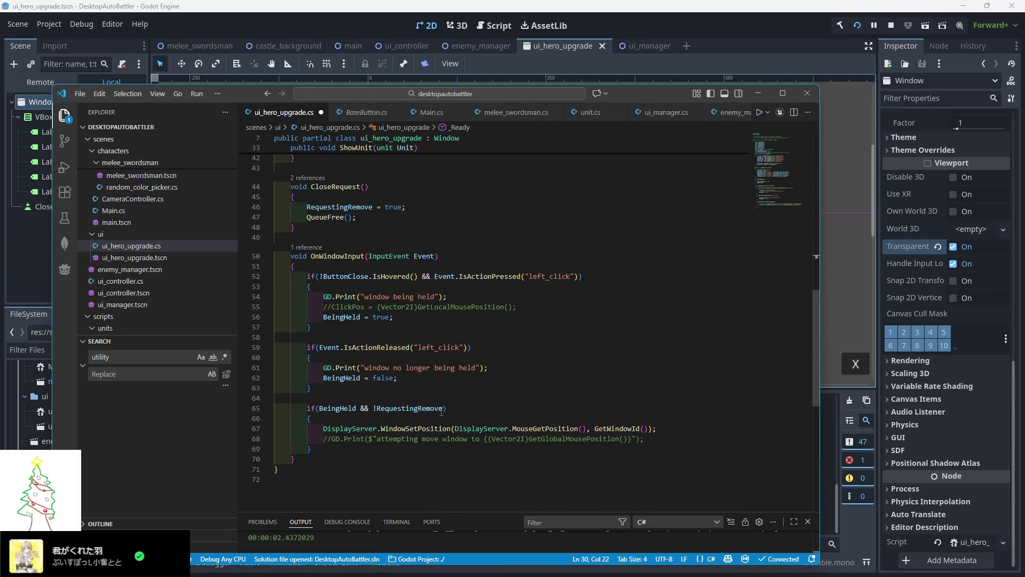
drag(442, 409, 358, 411)
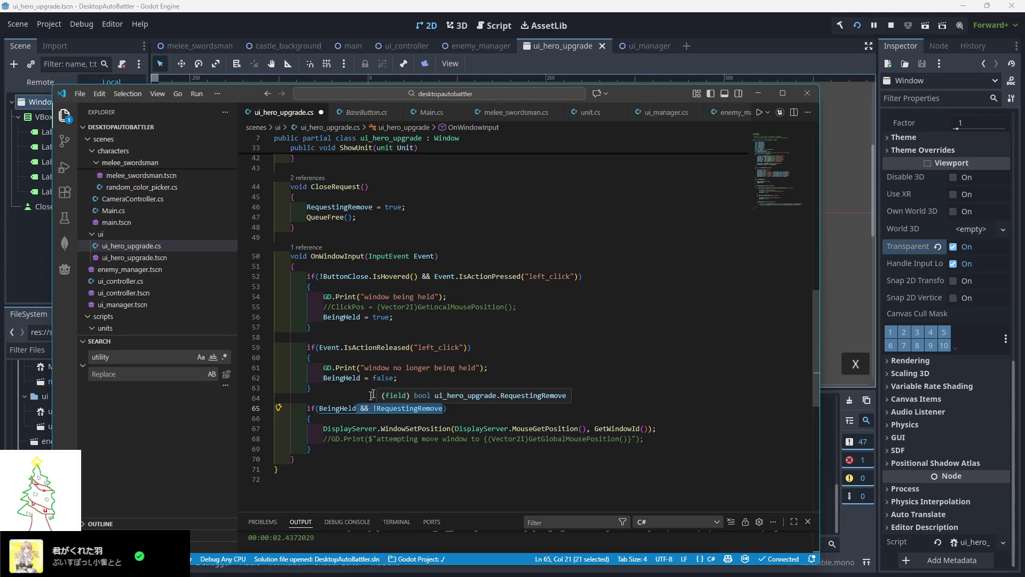
click(358, 410)
scroll(368, 422, up, 7)
drag(417, 421, 295, 410)
click(296, 410)
scroll(389, 333, up, 7)
drag(415, 324, 499, 313)
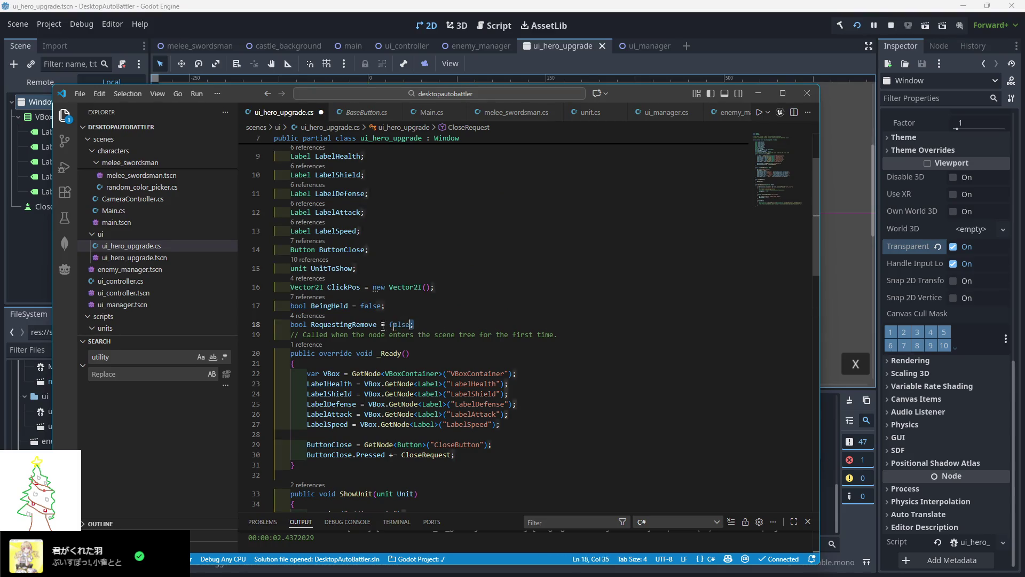
key(BackSpace)
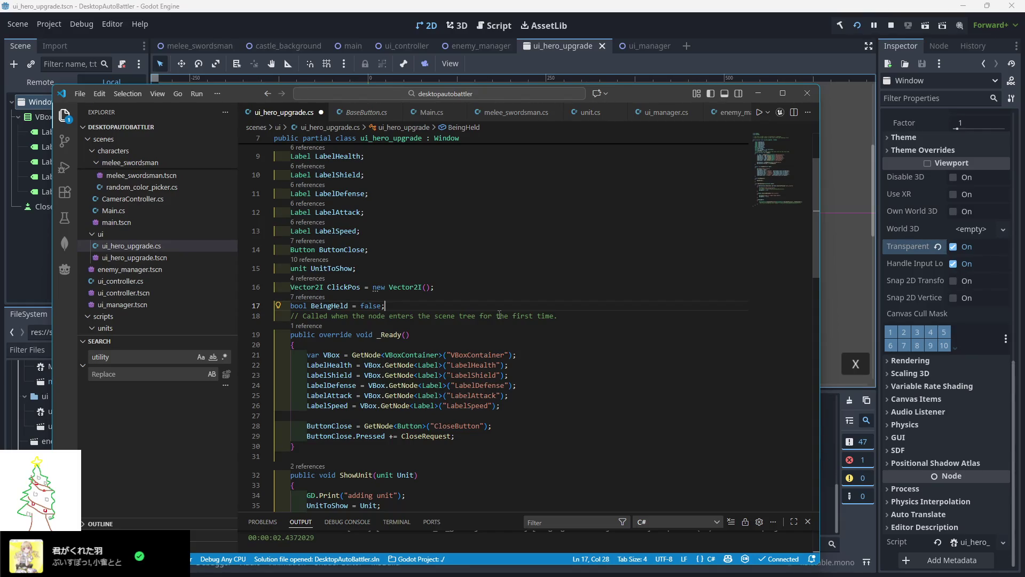
Uncomment the ClickPos = GetLocalMousePosition assignment on line 53 with Ctrl+/
scroll(500, 315, down, 10)
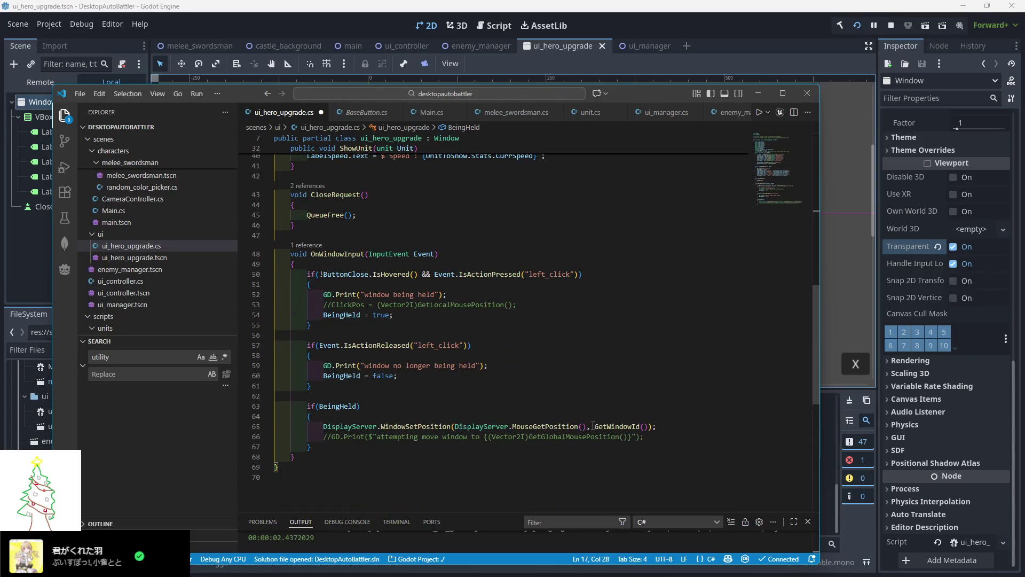
click(327, 304)
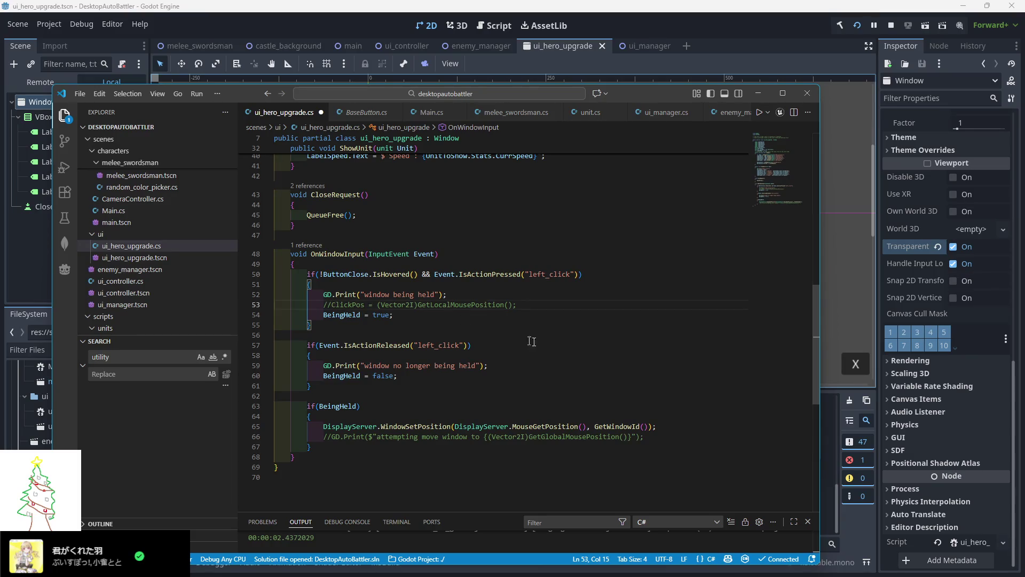
key(ctrl+slash)
click(598, 365)
mouse_move(440, 305)
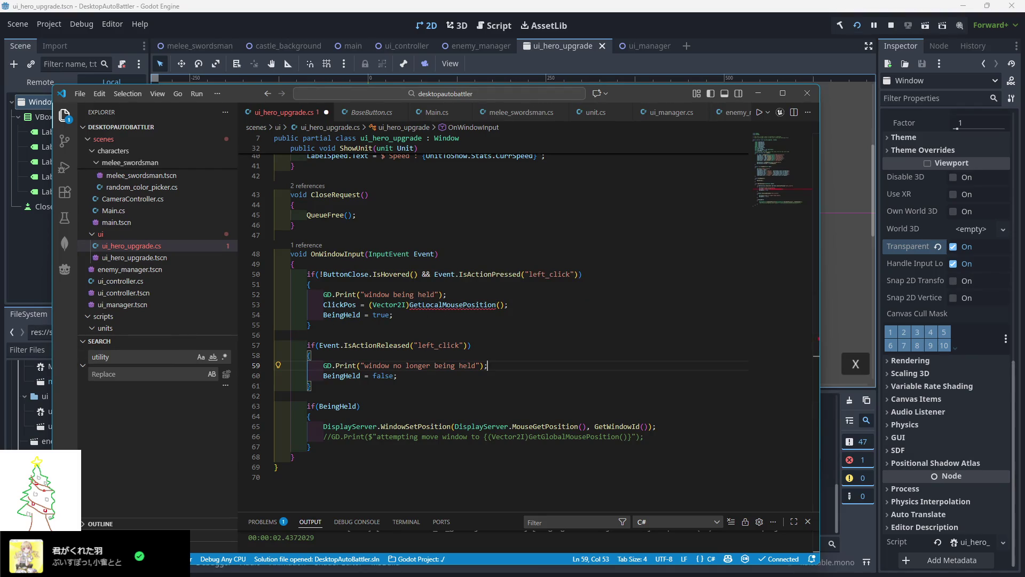
key(alt+Tab)
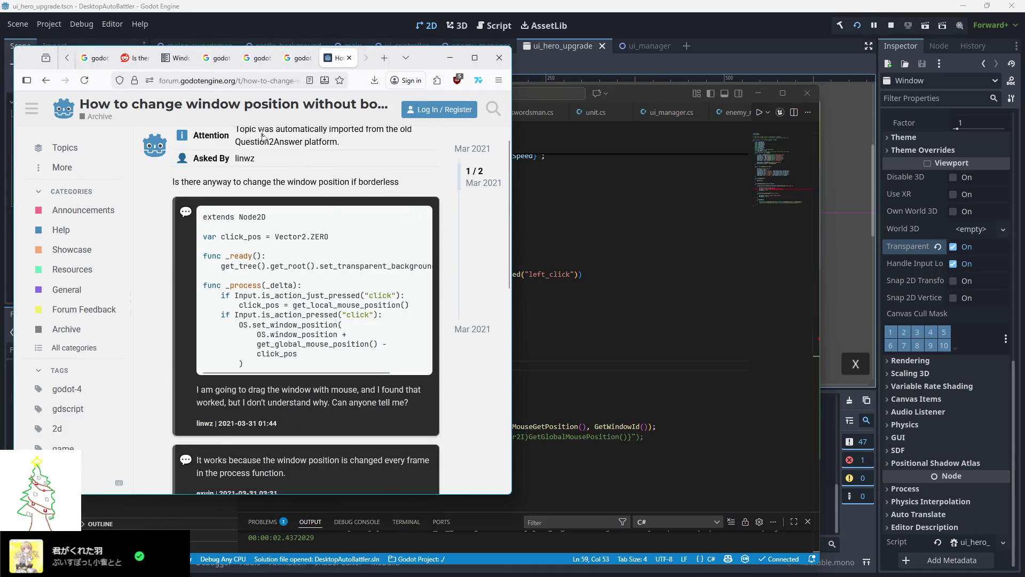
Google 'godot get mouse position in window', expand the AI Overview, then return to the code
key(ctrl+l)
text(g)
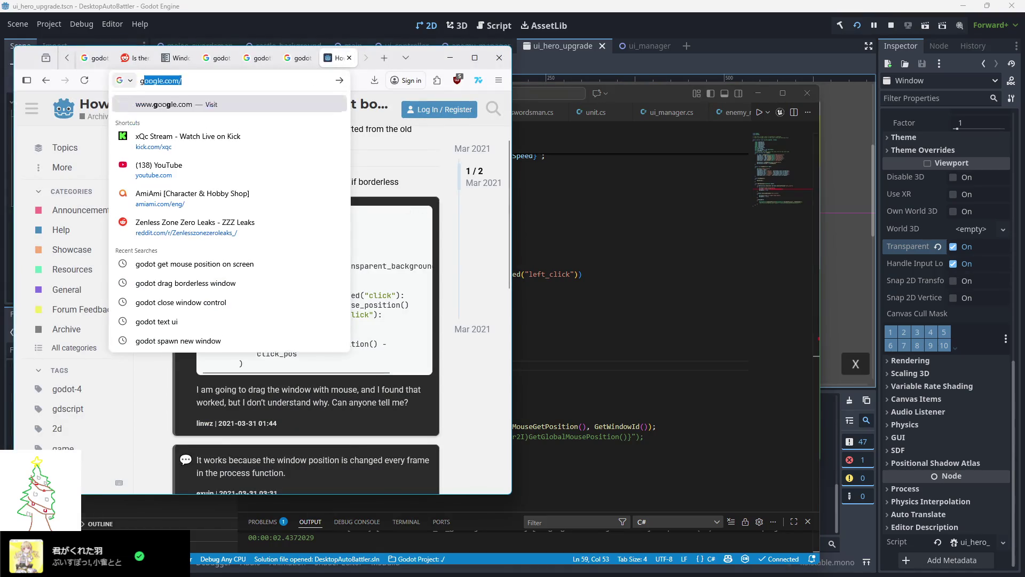
text(odot get mouse positoin)
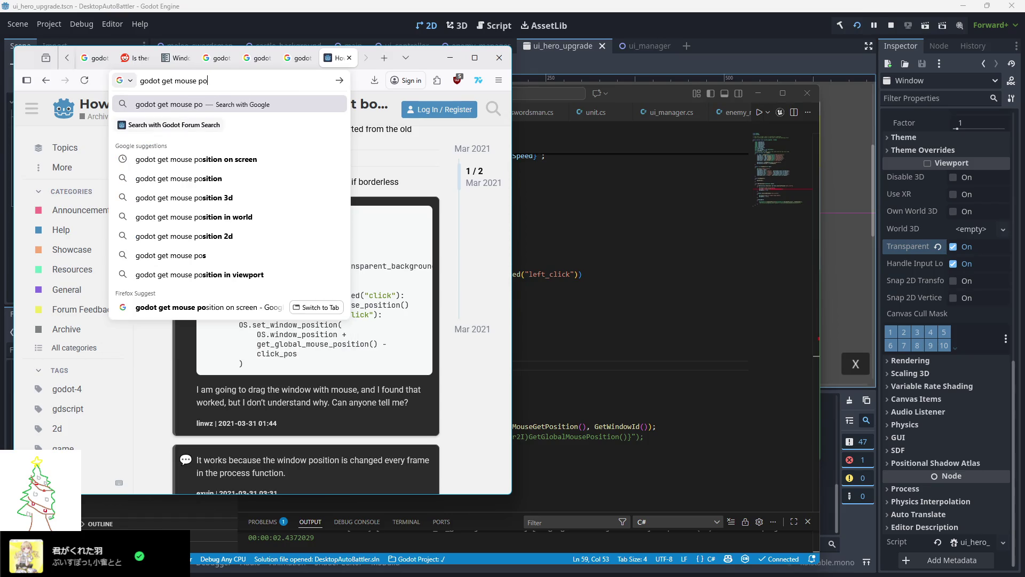
key(BackSpace)
key(BackSpace)
key(BackSpace)
text(on in window)
key(Return)
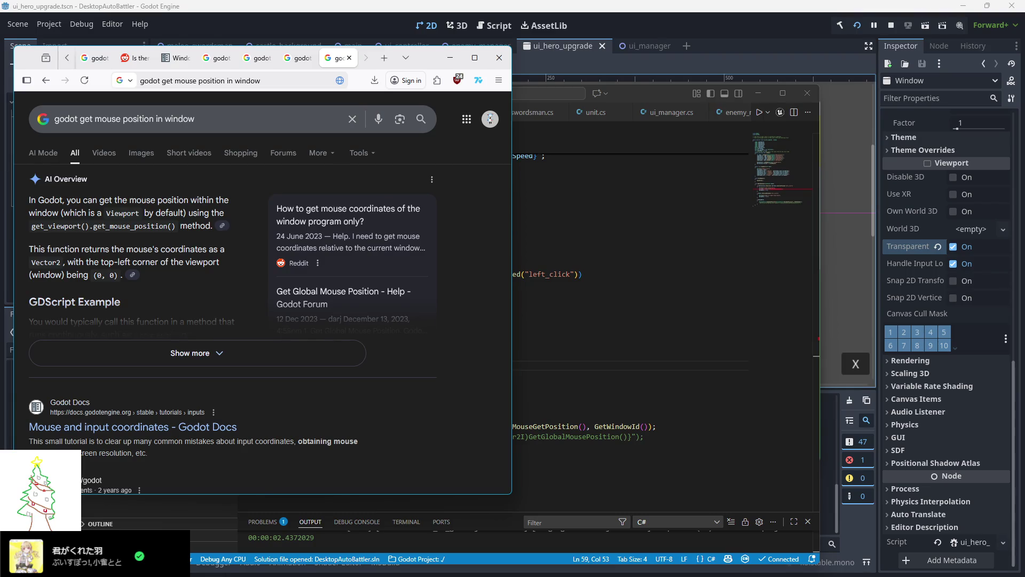
scroll(127, 306, down, 2)
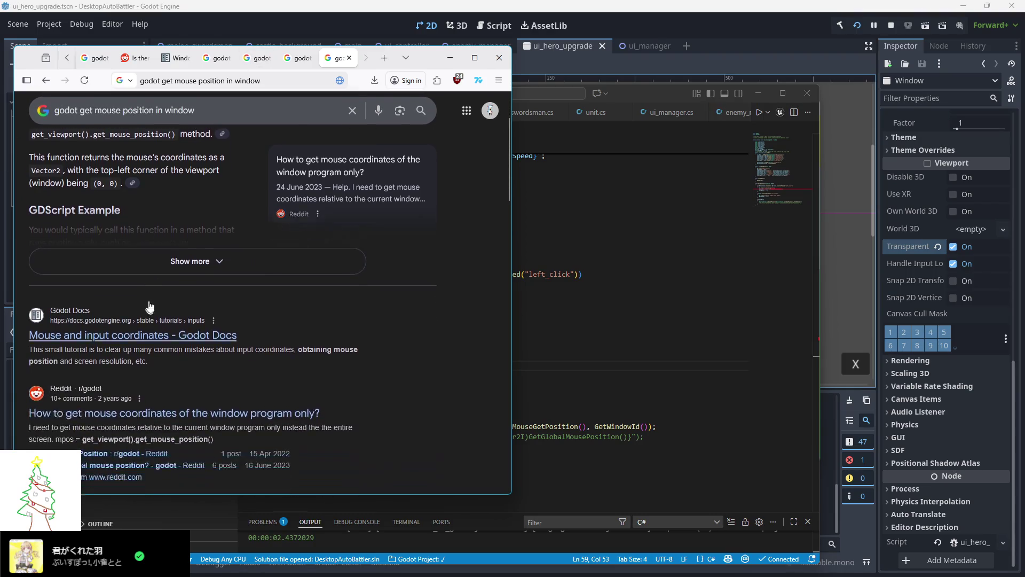
click(121, 243)
scroll(143, 305, down, 15)
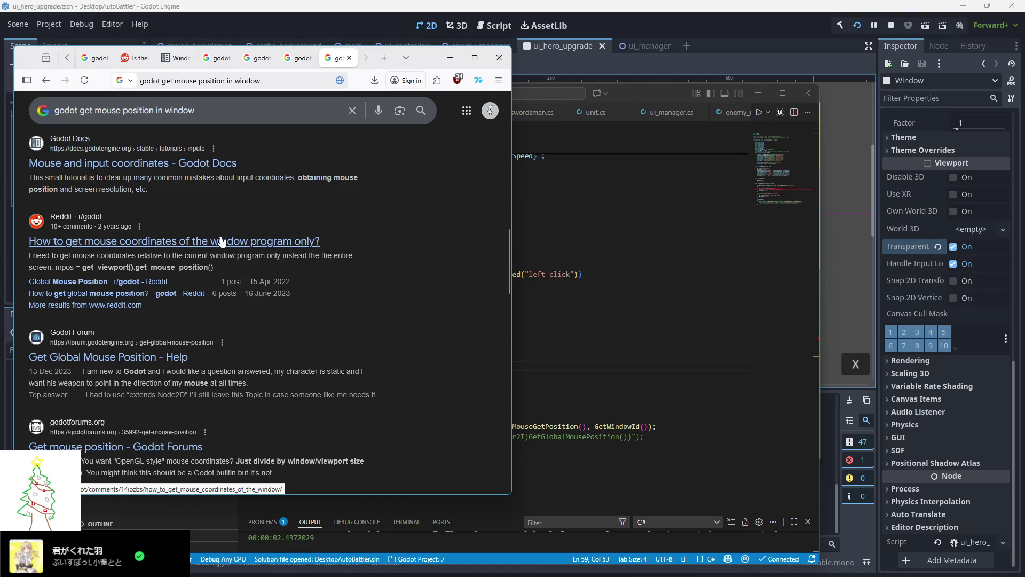
click(534, 304)
click(410, 305)
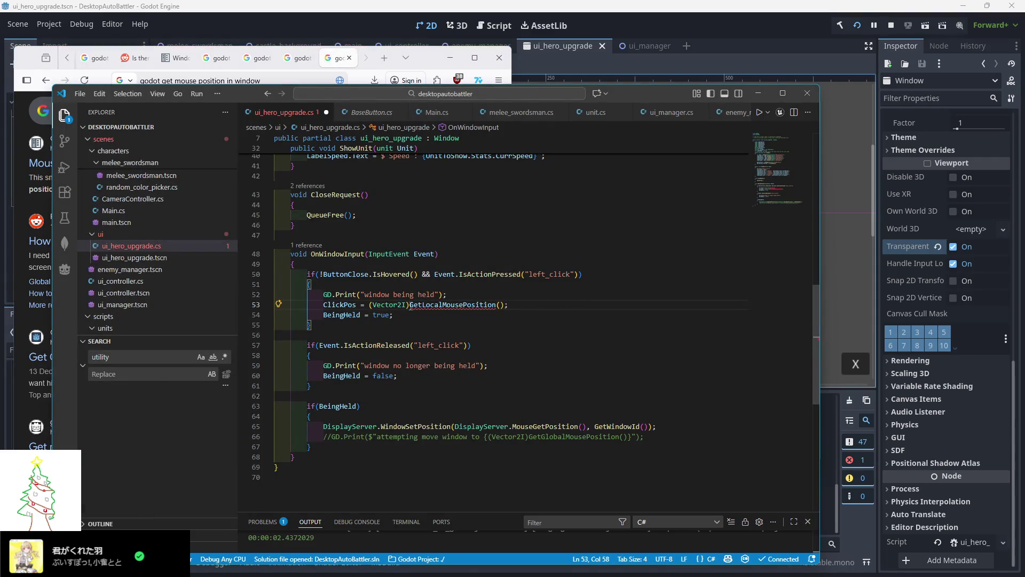
Change line 53 so ClickPos comes from GetViewport().GetMousePosition(), and save the script
text(ViewPGetViewpor)
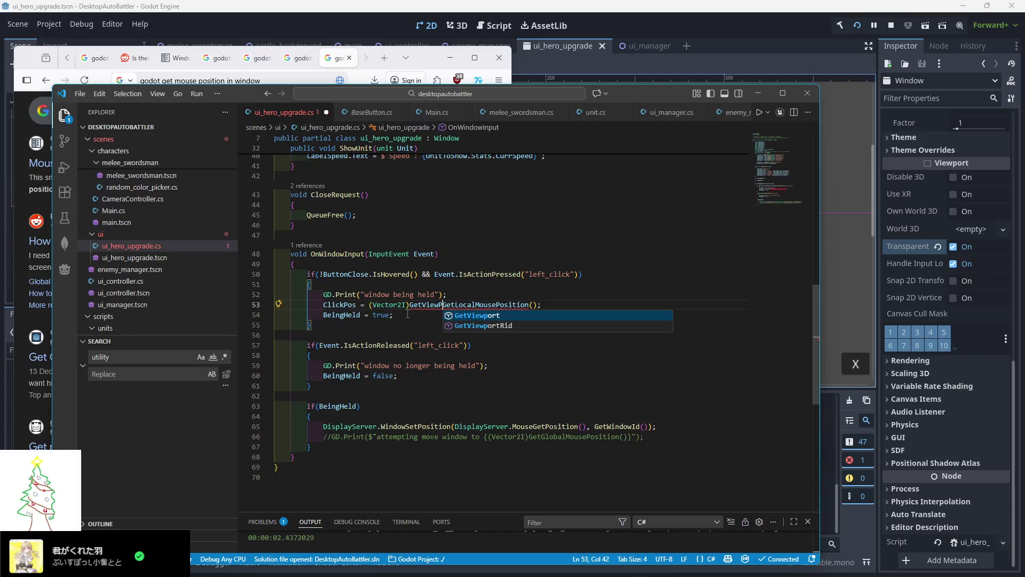
text(t().)
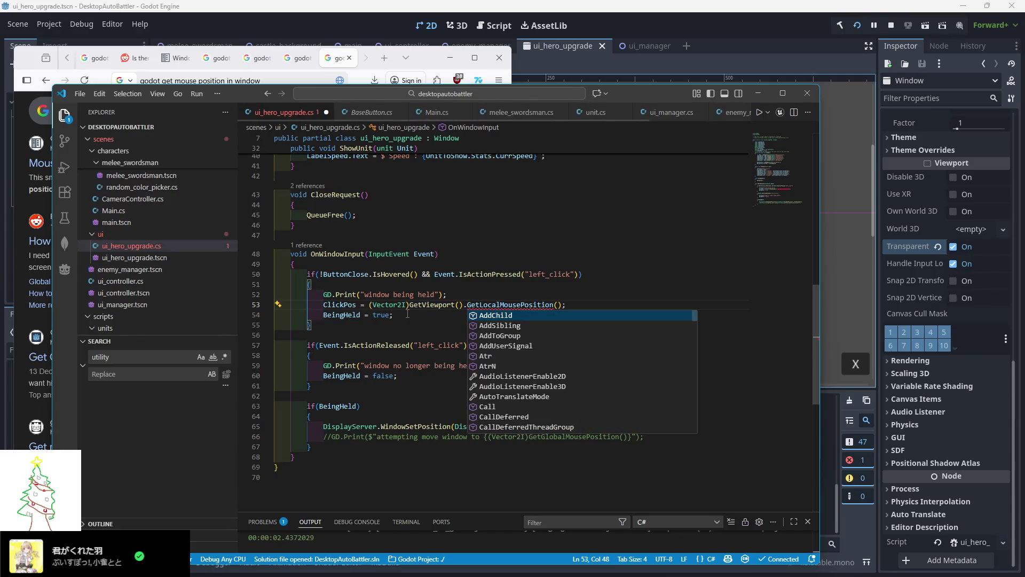
key(ctrl+Delete)
text(GetMou)
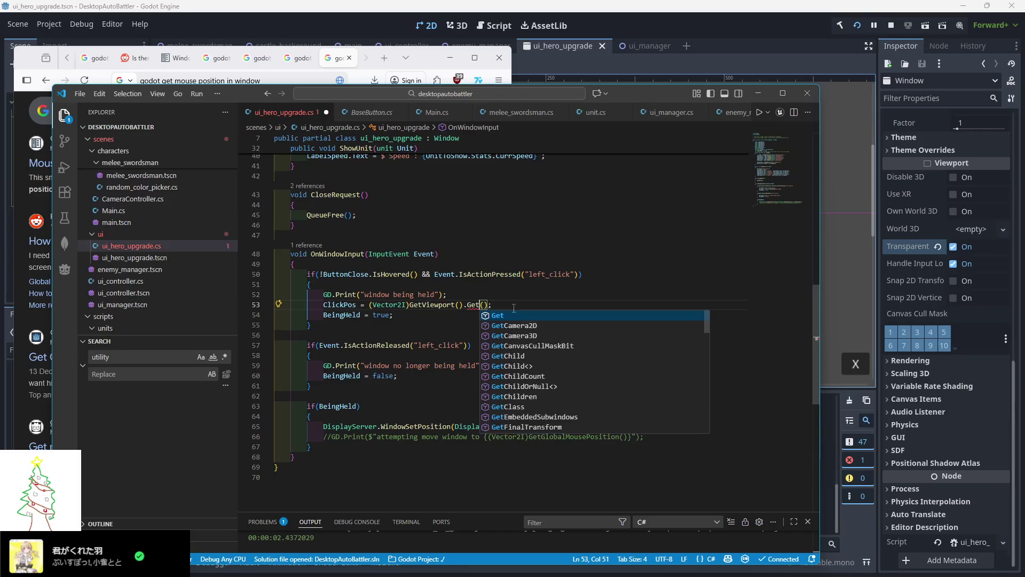
key(Tab)
key(ctrl+s)
Append ' - ClickPos' after MouseGetPosition() on line 65 to offset the dragged window position
key(Up)
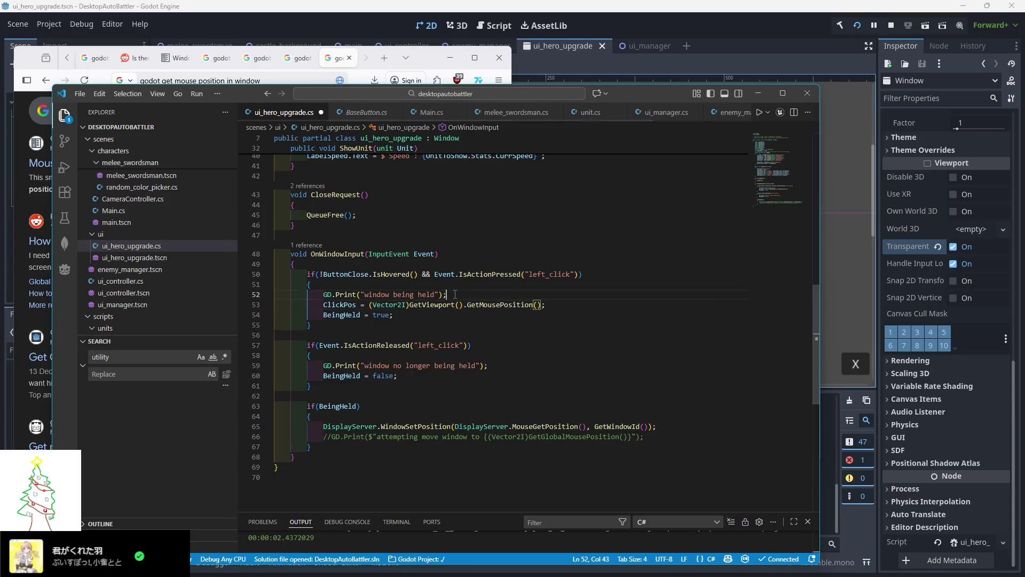
click(729, 43)
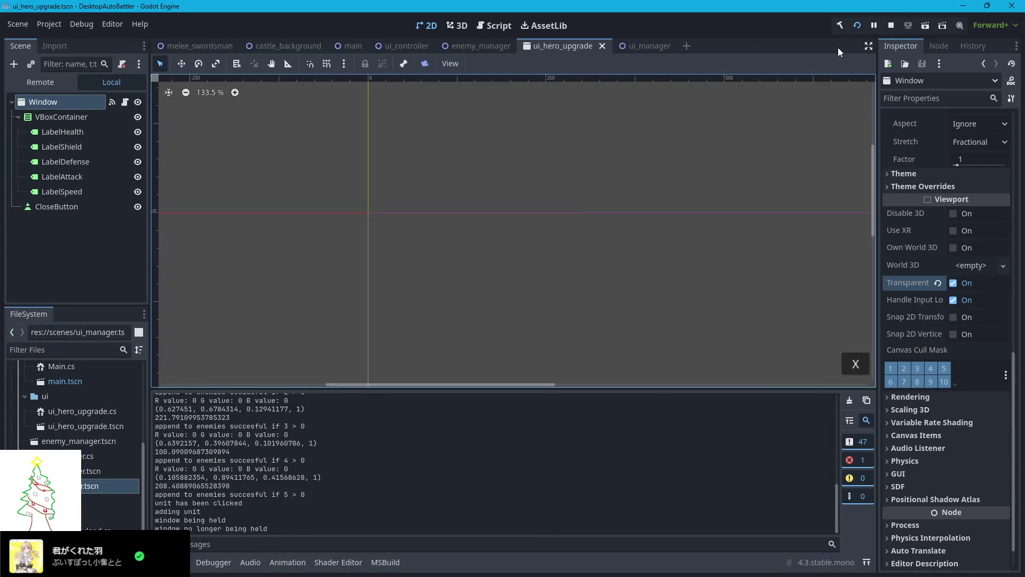
key(alt+Tab)
scroll(587, 375, down, 1)
click(586, 400)
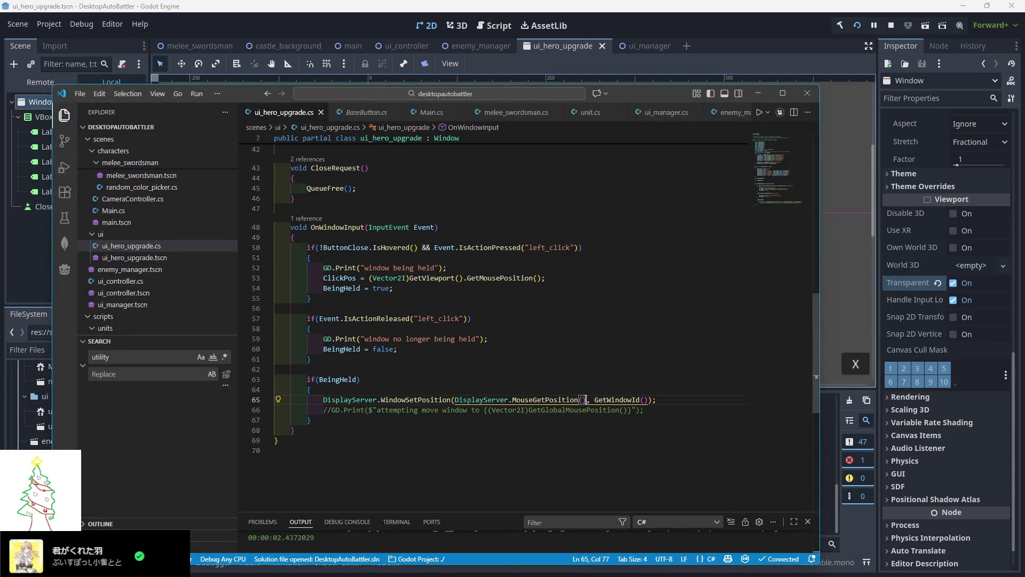
text(- ClickPos)
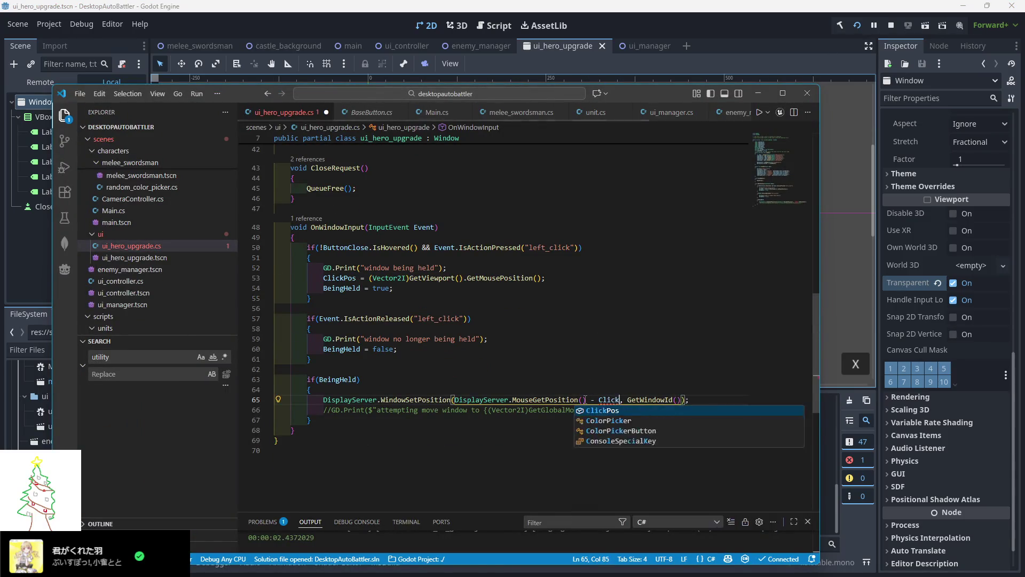
click(881, 32)
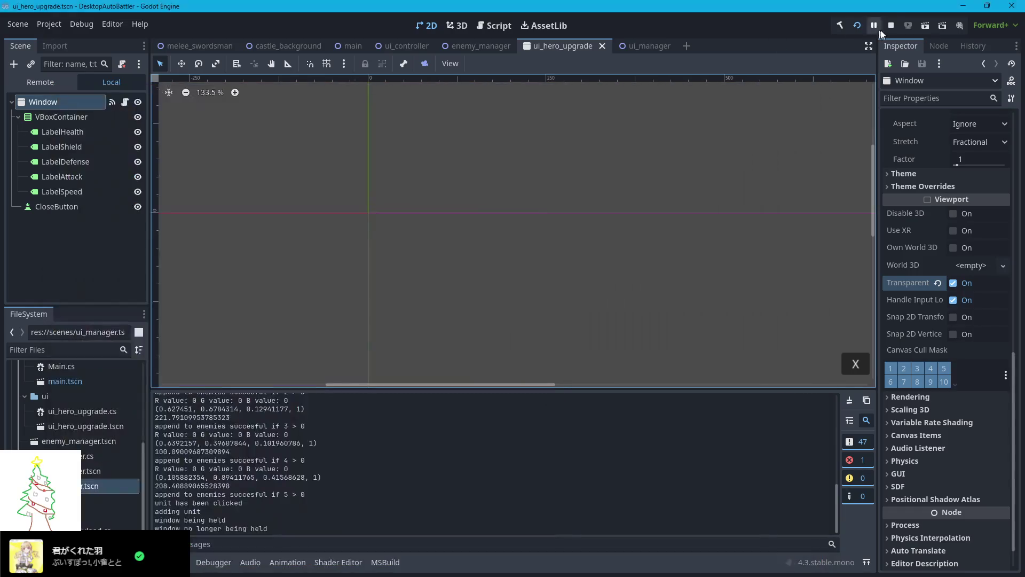
Restart the game, then open and drag a unit's stats popup and move the game window
click(890, 27)
click(858, 26)
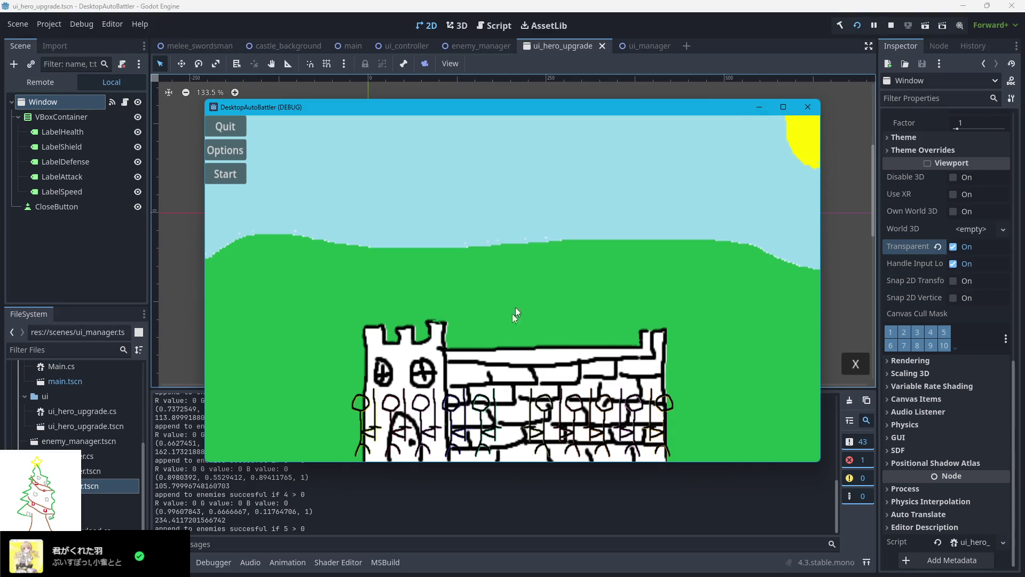
click(503, 272)
mouse_move(503, 272)
mouse_down()
mouse_move(371, 254)
mouse_move(473, 268)
mouse_move(481, 310)
mouse_move(328, 345)
mouse_move(406, 293)
mouse_move(502, 292)
mouse_move(572, 214)
mouse_move(399, 210)
mouse_move(437, 220)
mouse_move(384, 234)
mouse_move(438, 233)
mouse_up()
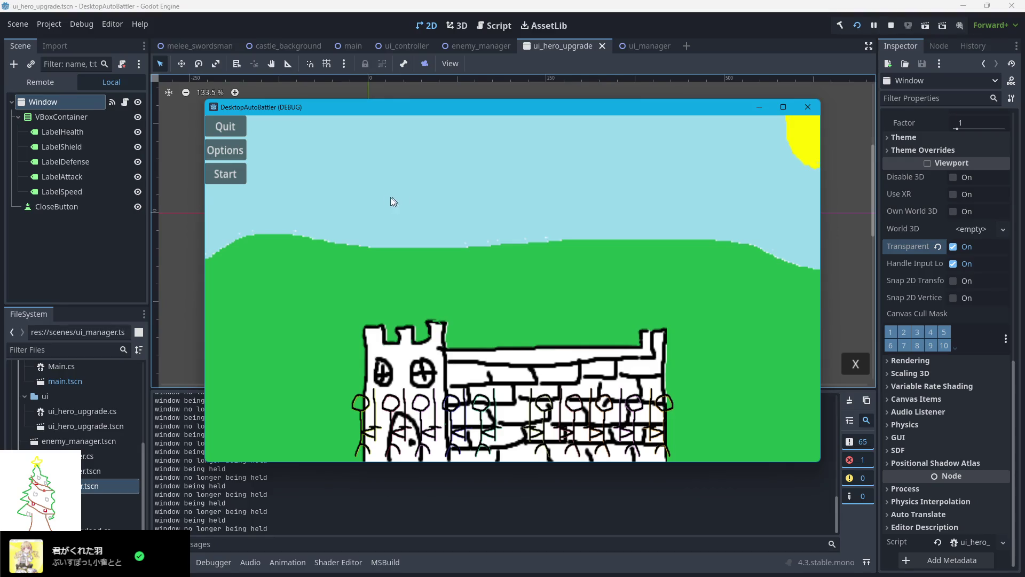
mouse_move(425, 137)
mouse_down()
mouse_move(410, 117)
mouse_move(361, 153)
mouse_move(340, 123)
mouse_up()
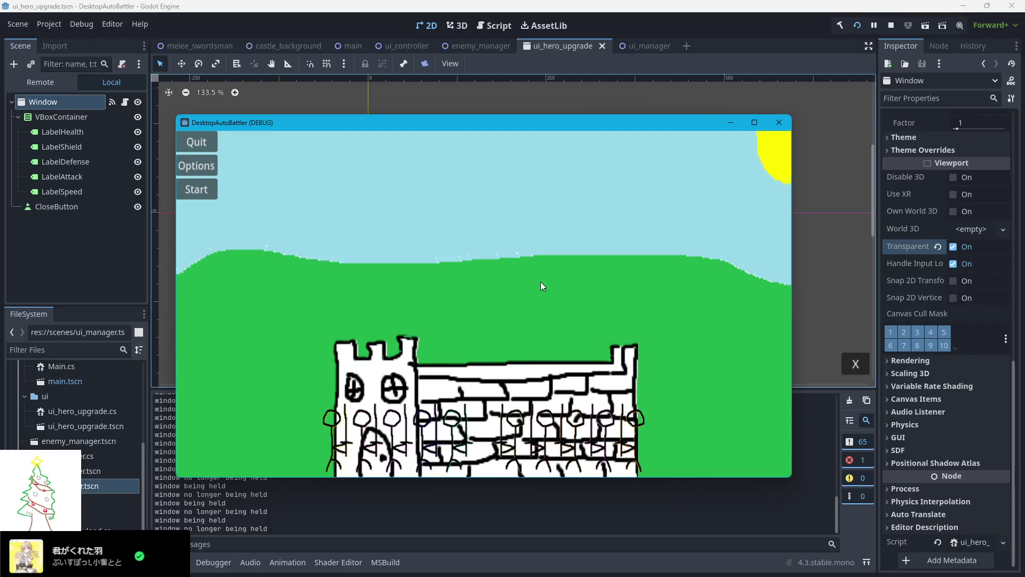
click(416, 426)
drag(511, 297, 456, 323)
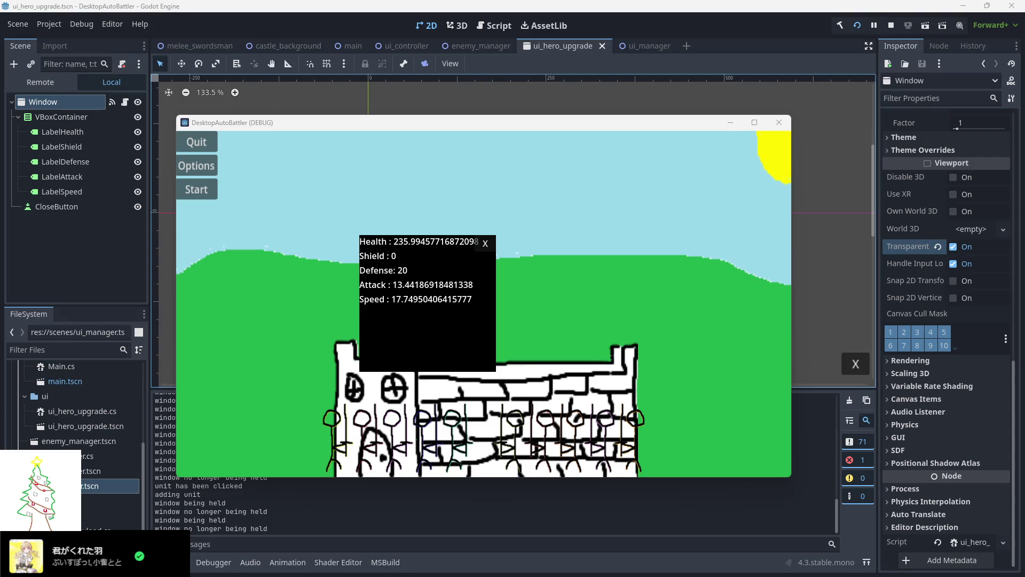
Open more unit stats popups (health 172.14, 118.8, 235.99, 128.8) and drag them apart
click(457, 445)
click(396, 450)
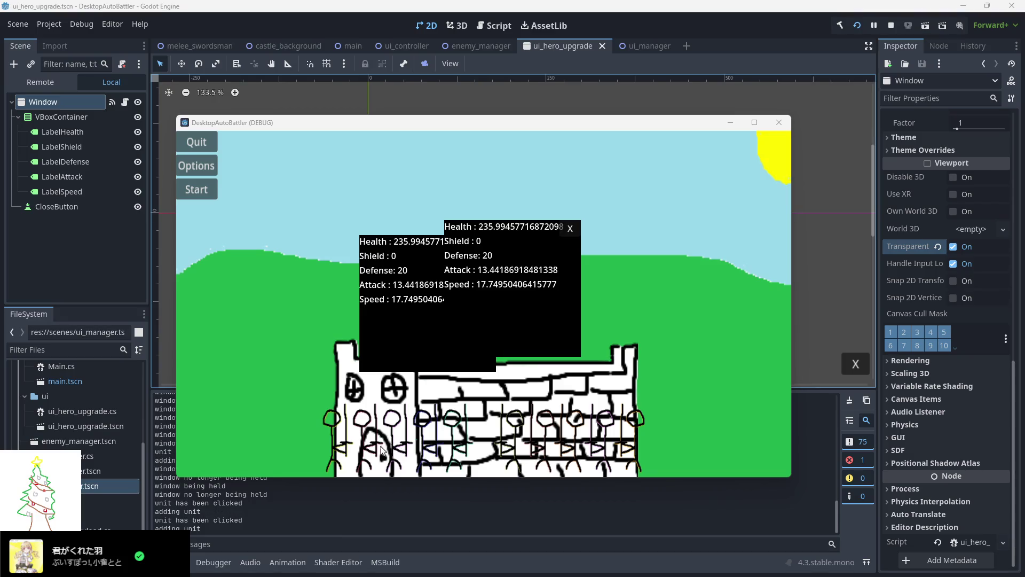
click(362, 451)
mouse_move(513, 251)
mouse_down()
mouse_move(636, 251)
mouse_move(320, 256)
mouse_up()
mouse_move(493, 280)
mouse_down()
mouse_move(480, 251)
mouse_move(501, 207)
mouse_up()
drag(411, 302, 397, 356)
drag(491, 323, 483, 360)
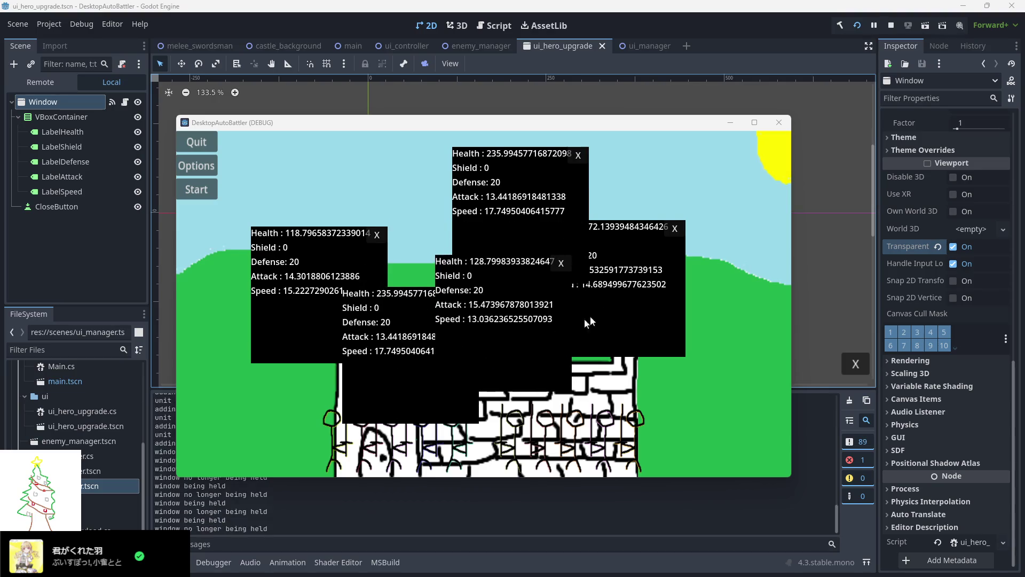
drag(584, 319, 605, 334)
Close every stats popup with its X, then close the game window
drag(385, 320, 305, 338)
click(392, 313)
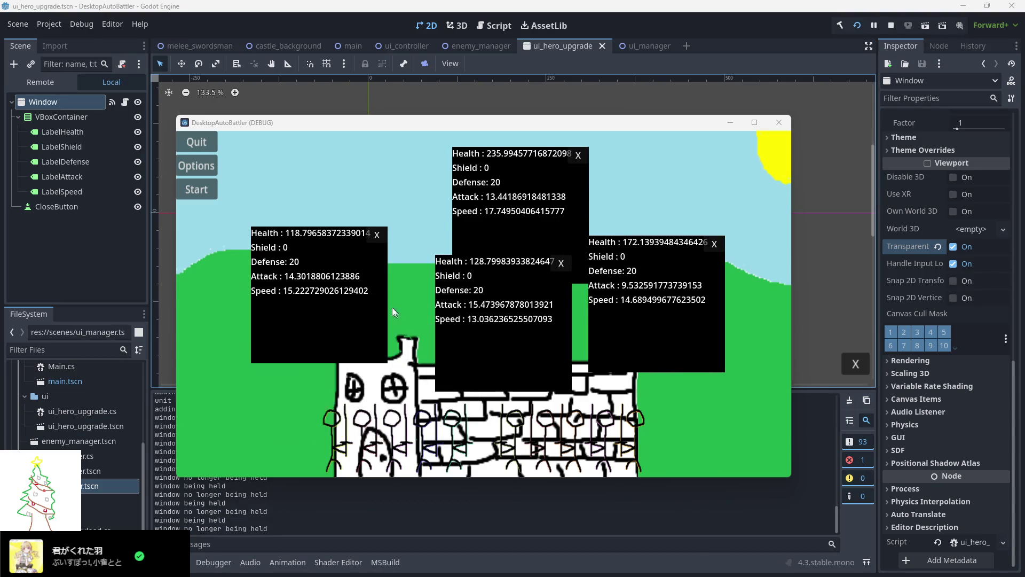
click(377, 234)
click(560, 263)
click(578, 155)
click(714, 244)
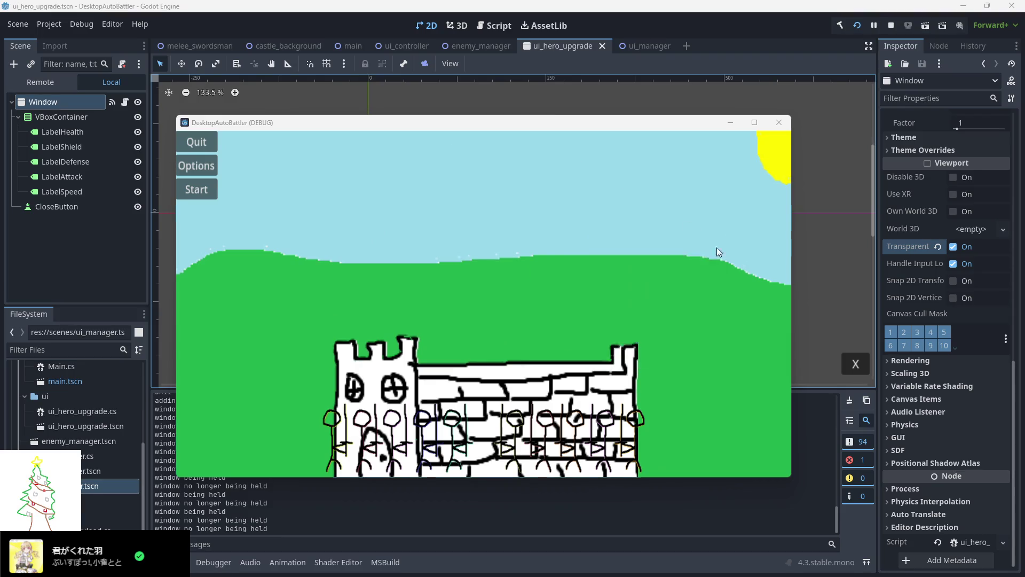
drag(645, 128, 623, 133)
click(757, 127)
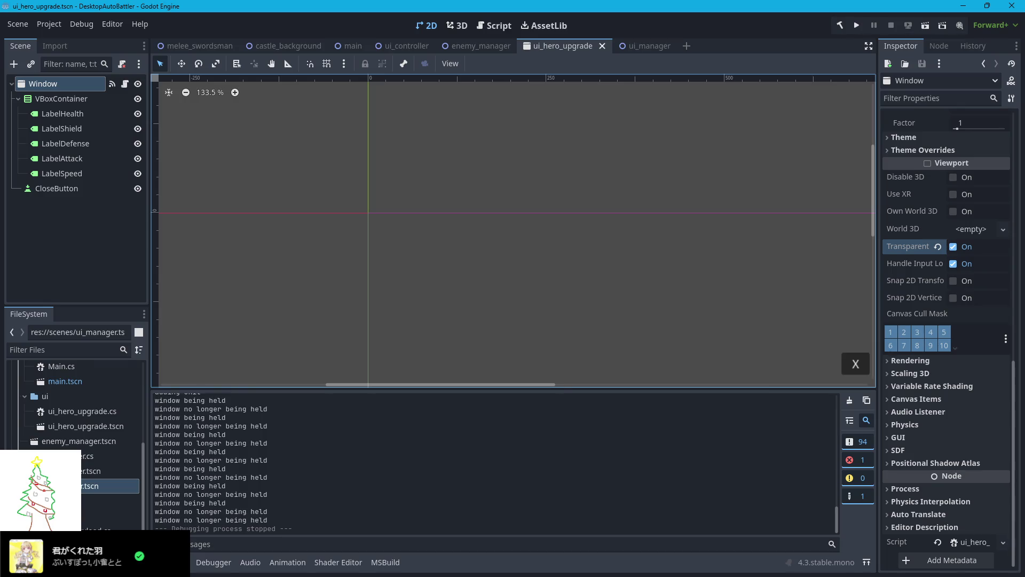
In the unit class, add 'public bool StatScreenDisplayed = false;' below the IsAlly field
key(alt+Tab)
scroll(402, 363, up, 8)
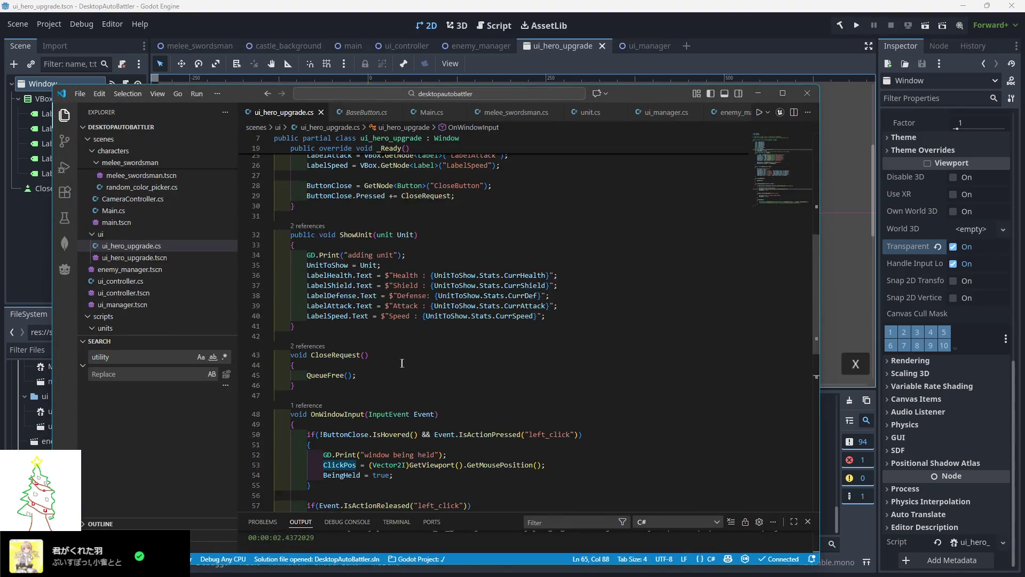
scroll(401, 363, up, 5)
scroll(374, 320, up, 3)
scroll(352, 272, down, 1)
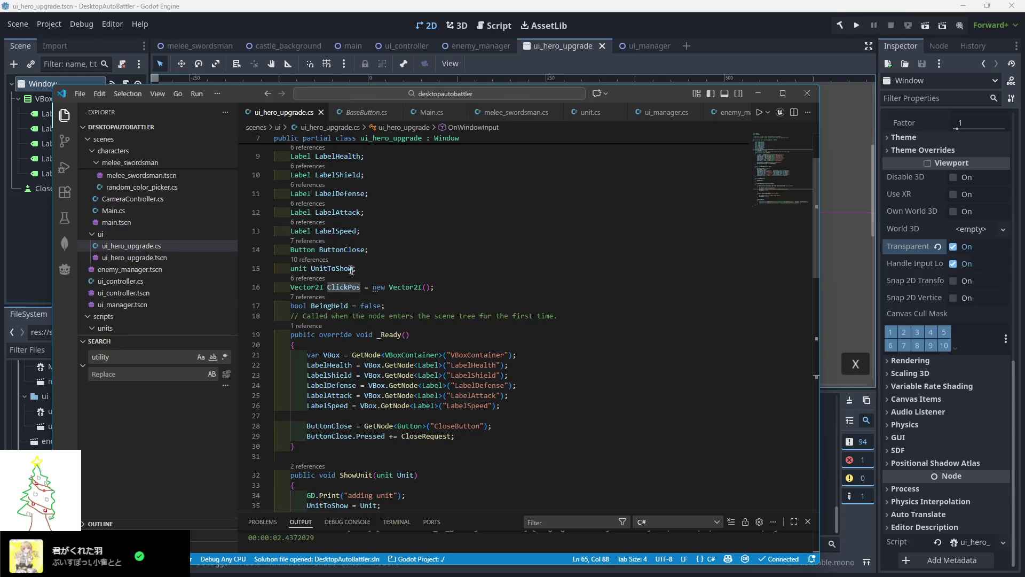
ctrl+click(298, 269)
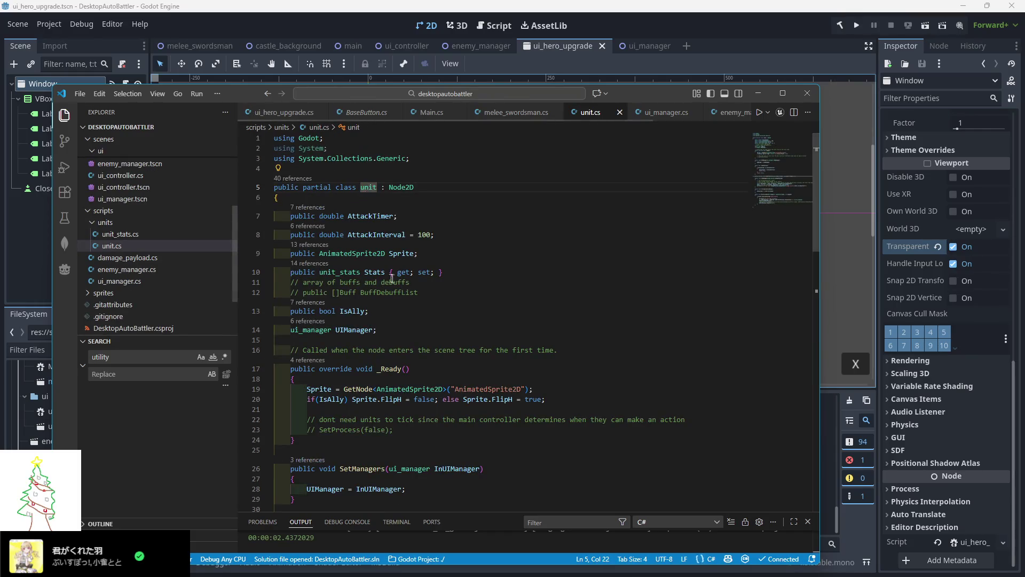
scroll(392, 278, down, 2)
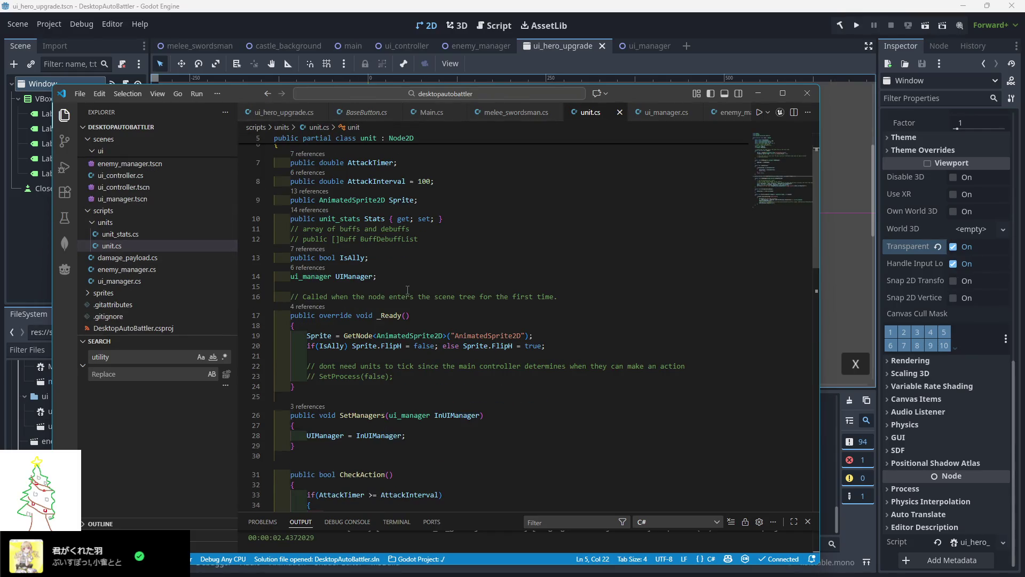
click(387, 258)
key(Return)
text(public )
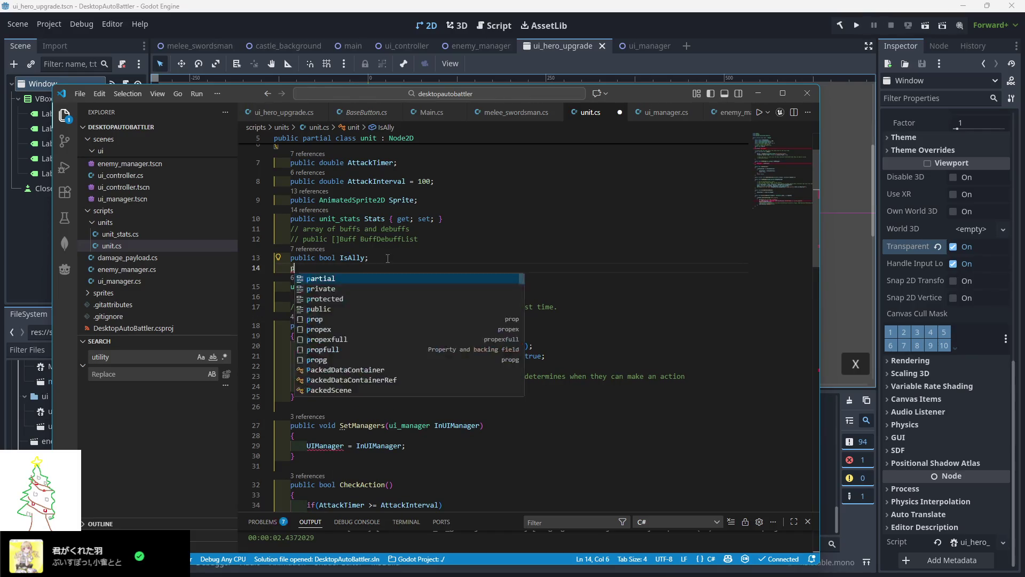
text(bool)
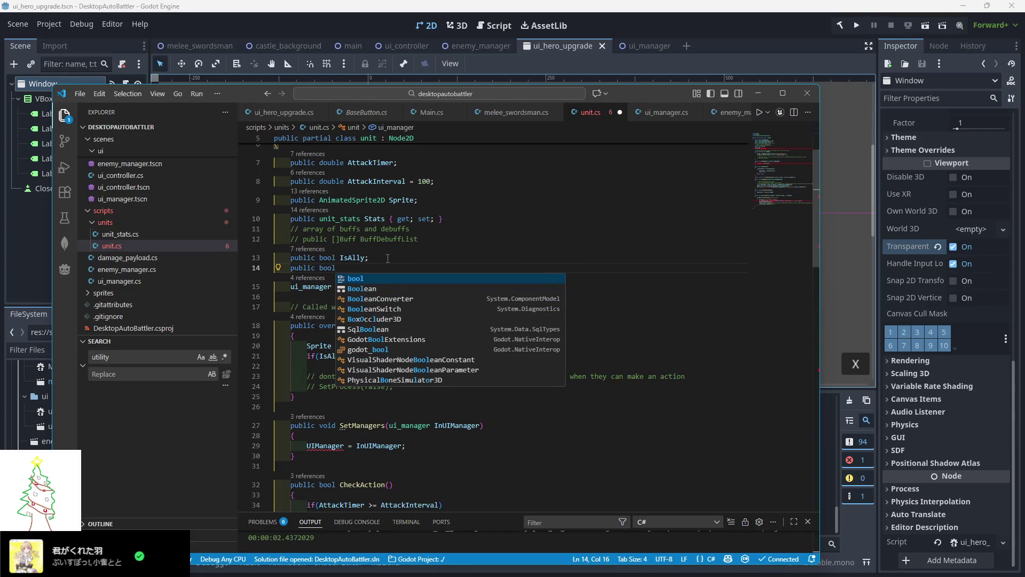
text( StatScre)
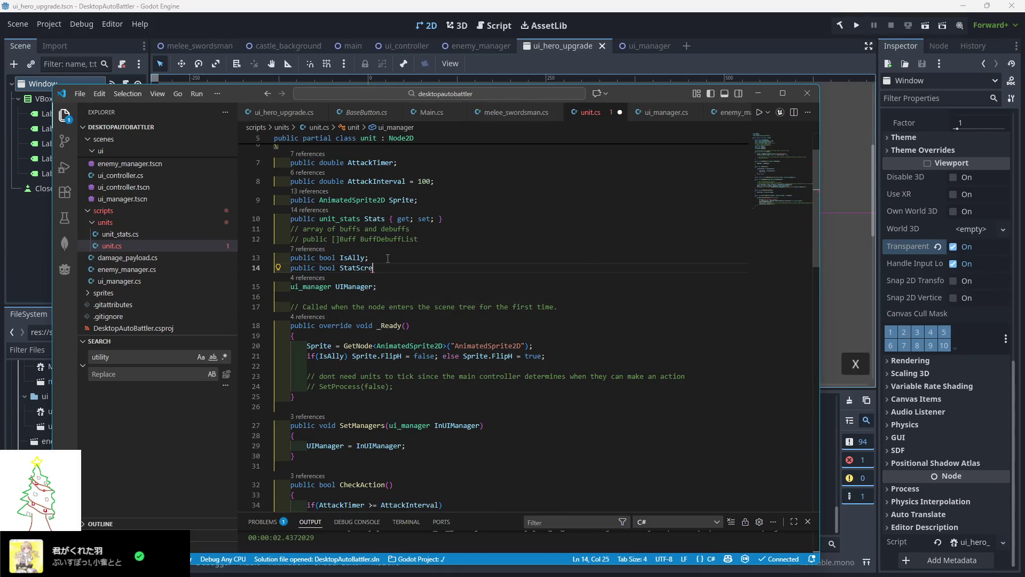
text(enDisplayed;)
key(Left)
text(= false)
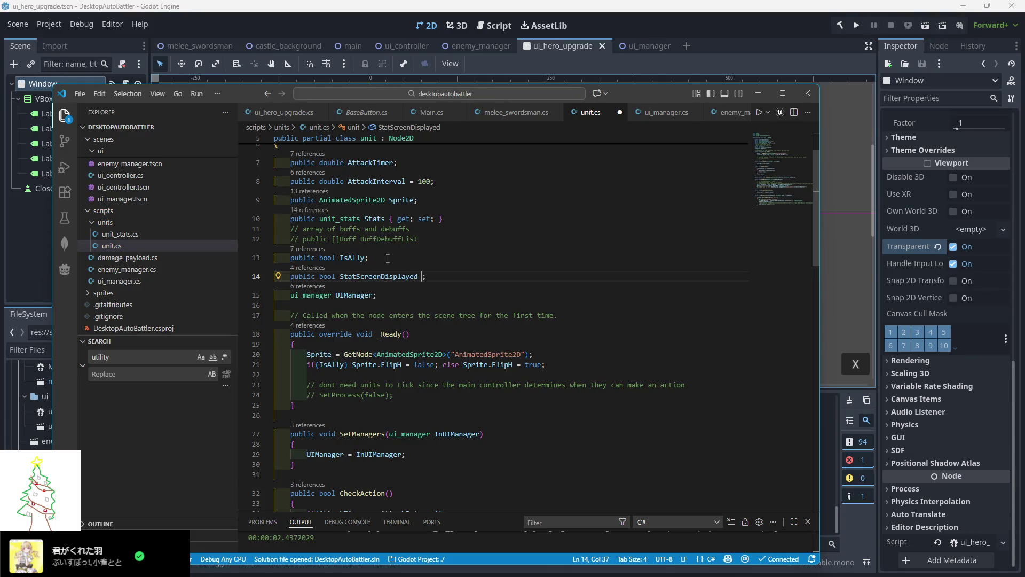
Prefix UnitClicked's click condition with '!StatScreenDisplayed &&'
scroll(361, 292, down, 5)
scroll(361, 293, down, 4)
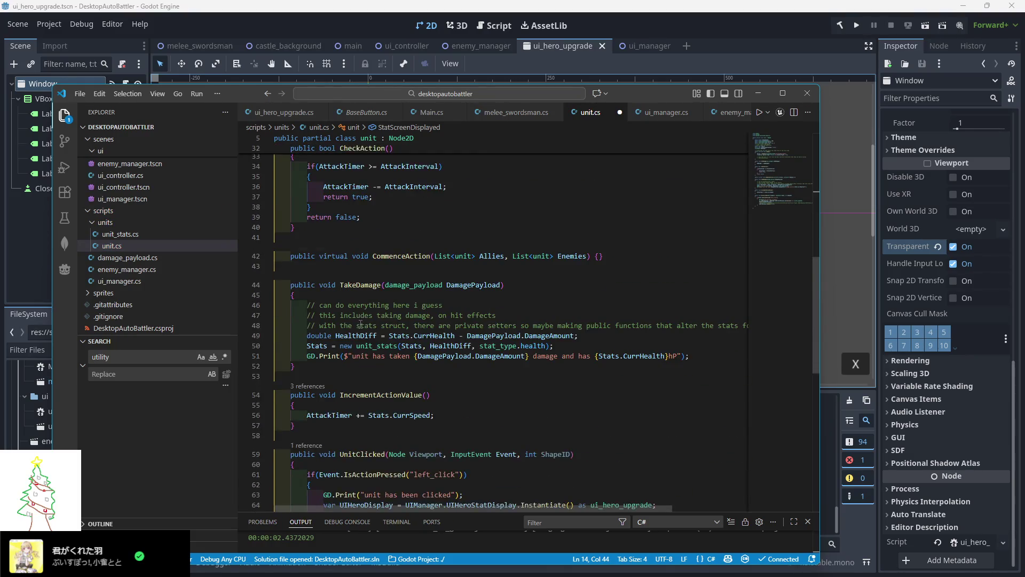
click(318, 368)
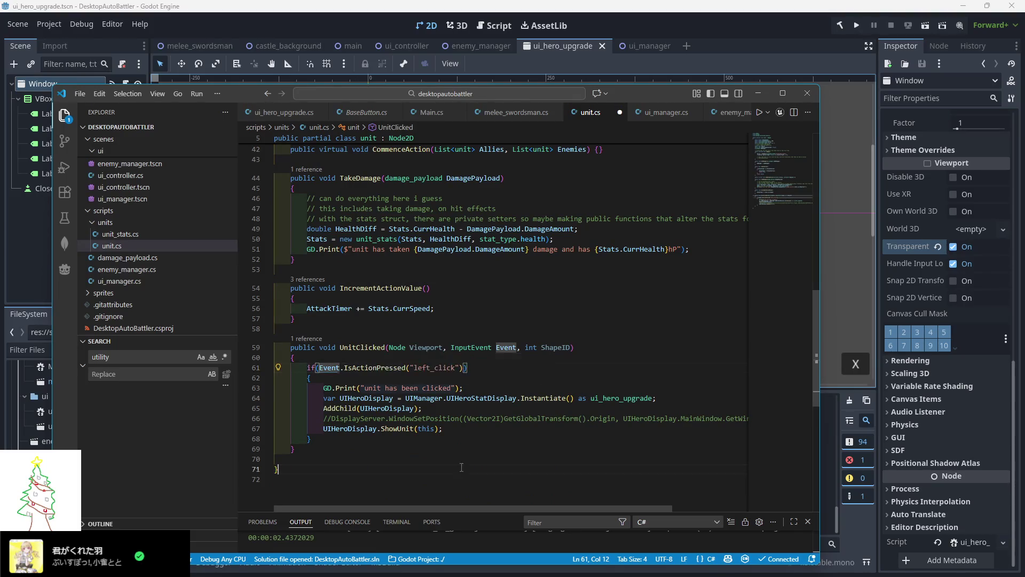
mouse_move(351, 372)
text(StatScreenDis)
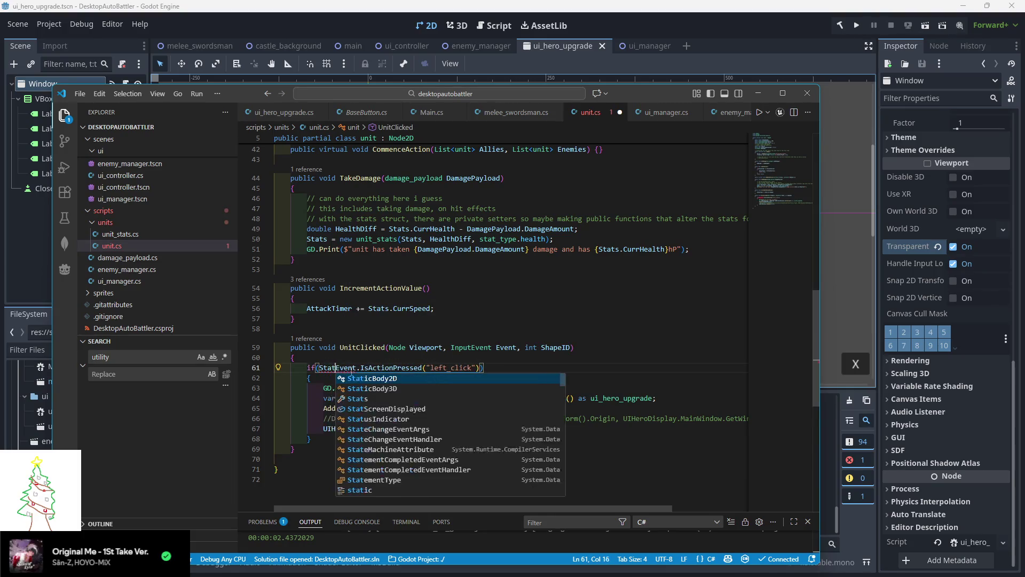
key(BackSpace)
key(BackSpace)
text(isplayed)
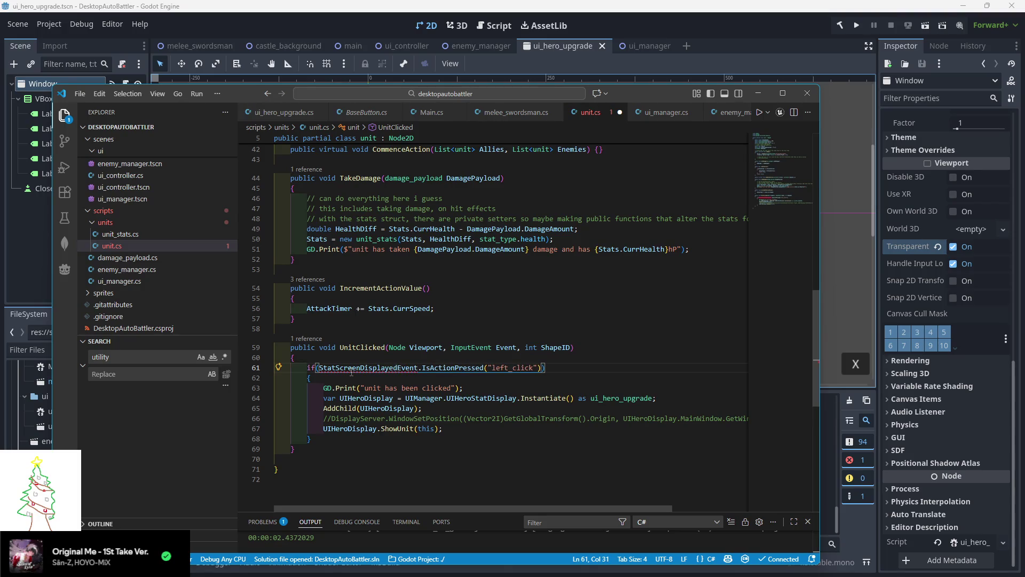
text( &&)
click(320, 368)
text(!)
click(503, 319)
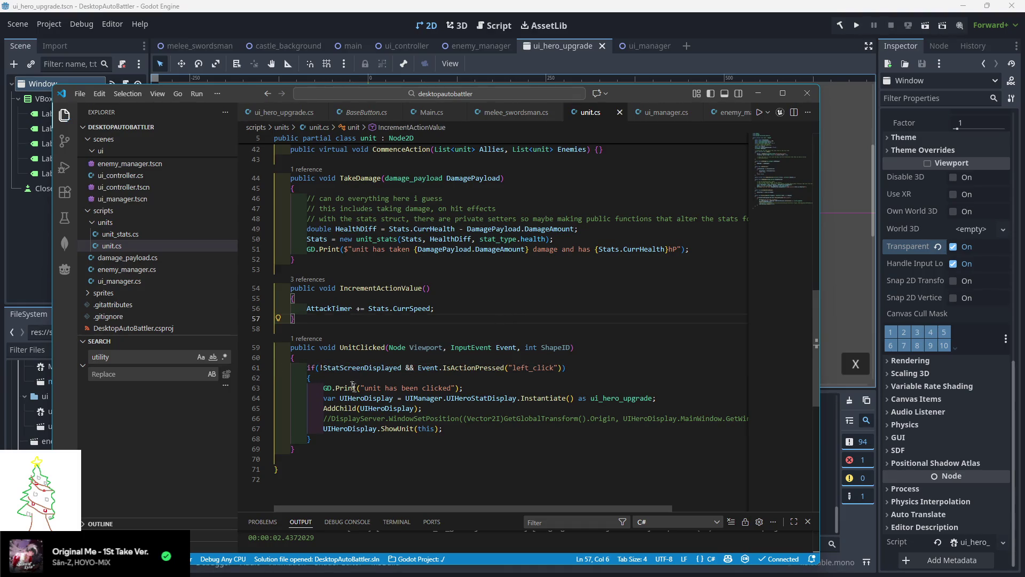
Set 'StatScreenDisplayed = true;' after the ShowUnit call and save unit.cs
click(462, 430)
key(Return)
text(St)
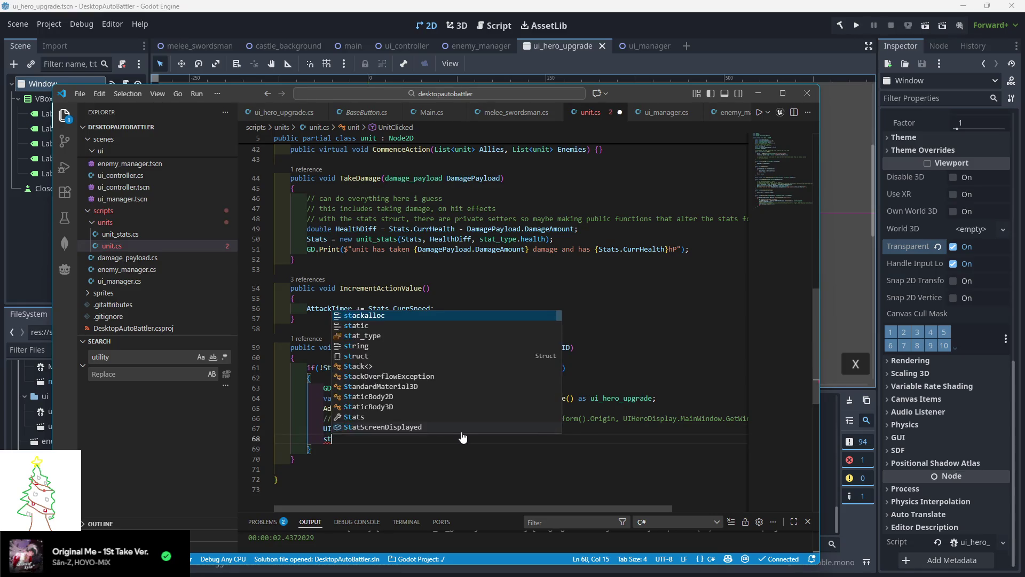
text(atScre)
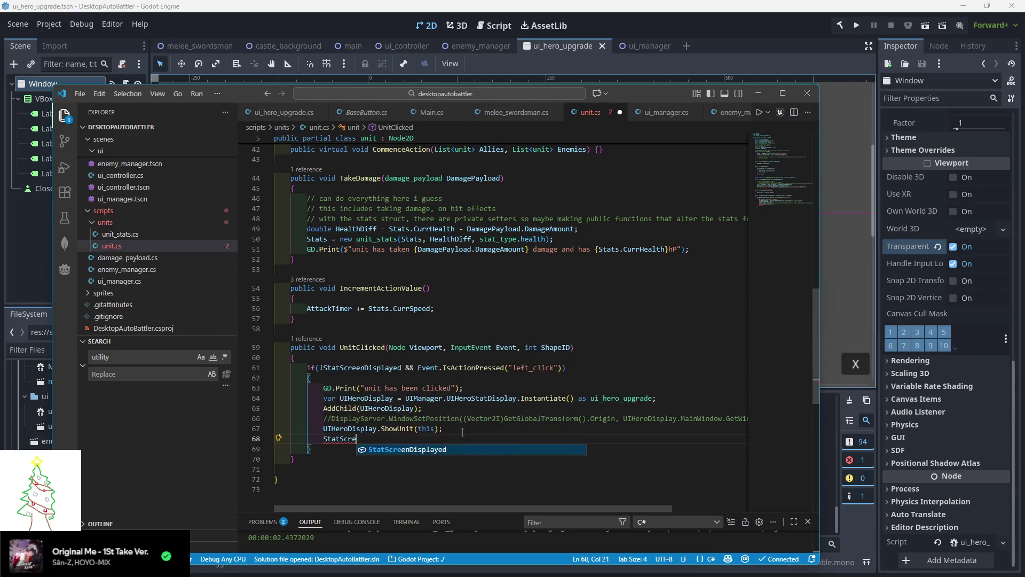
key(Tab)
text(= true;)
key(ctrl+s)
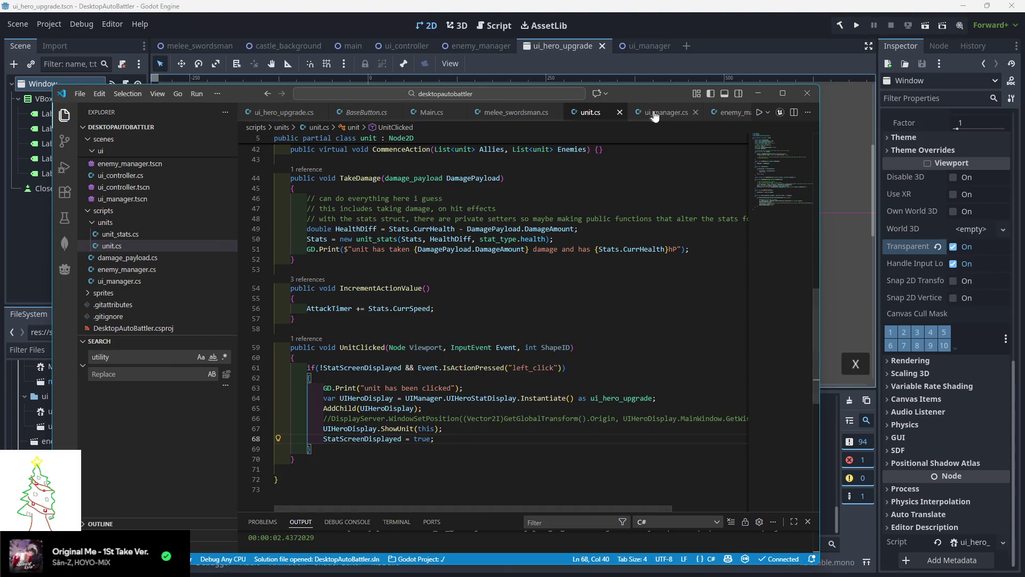
click(285, 112)
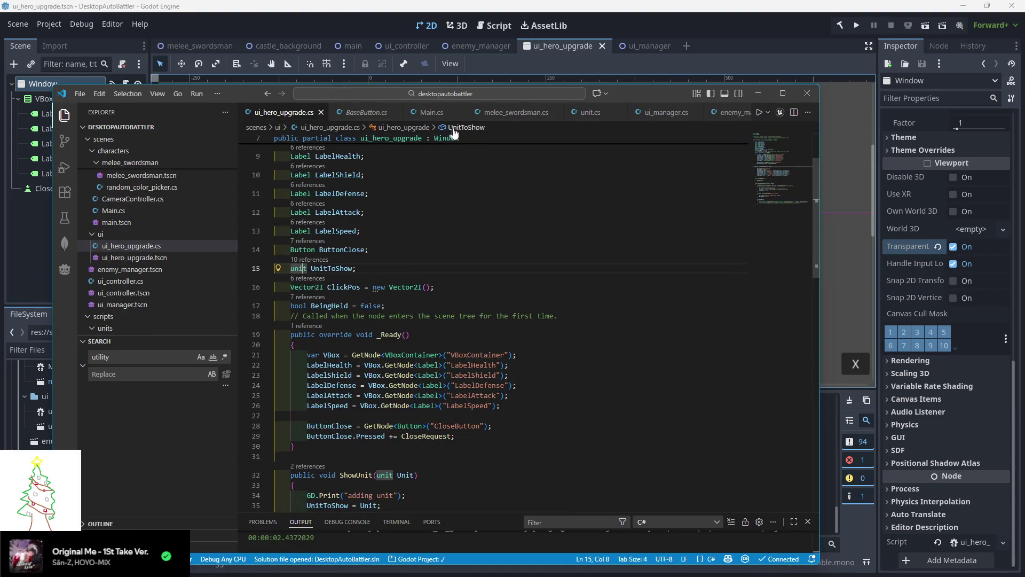
Add 'UnitToShow.StatScreenDisplayed = false;' inside CloseRequest in ui_hero_upgrade.cs, then run the game
click(590, 112)
scroll(329, 267, up, 10)
scroll(329, 267, up, 5)
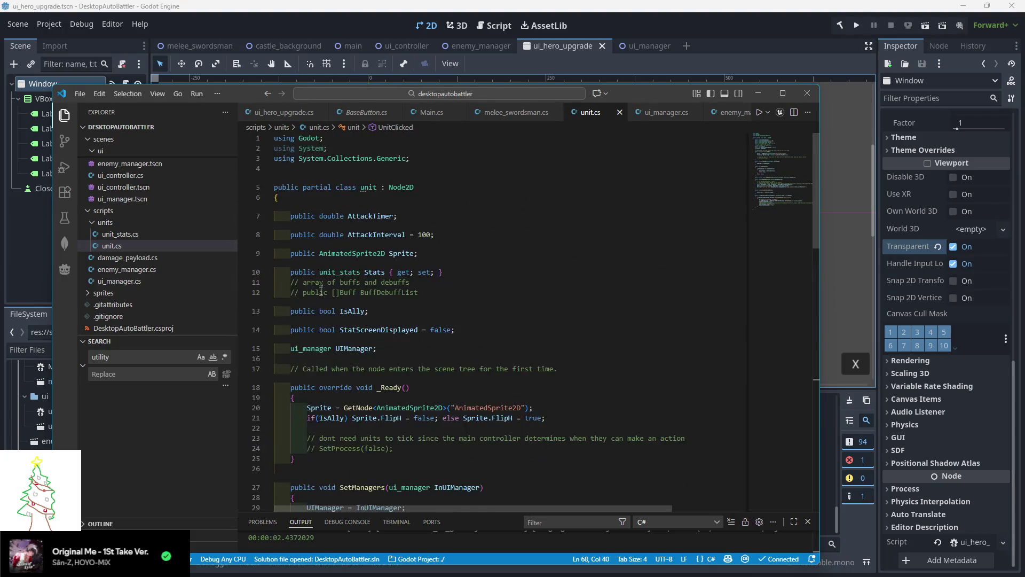
click(284, 115)
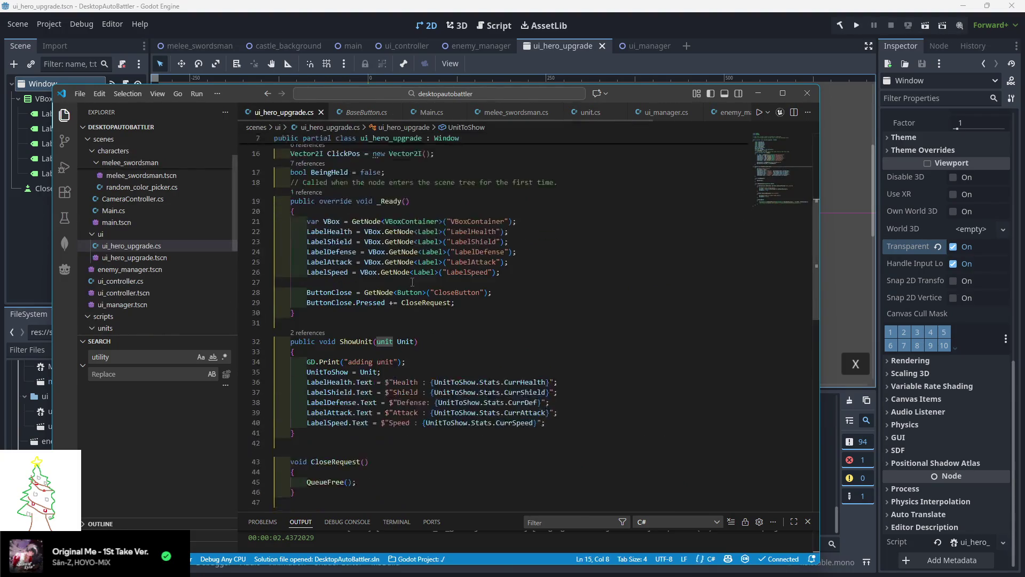
scroll(347, 267, down, 5)
click(372, 286)
key(Return)
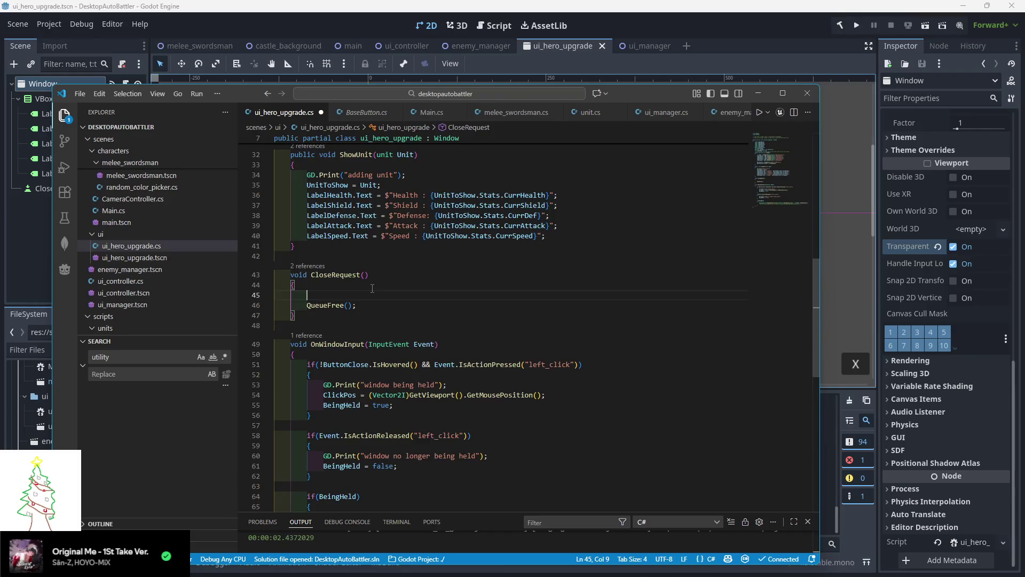
text(Uni)
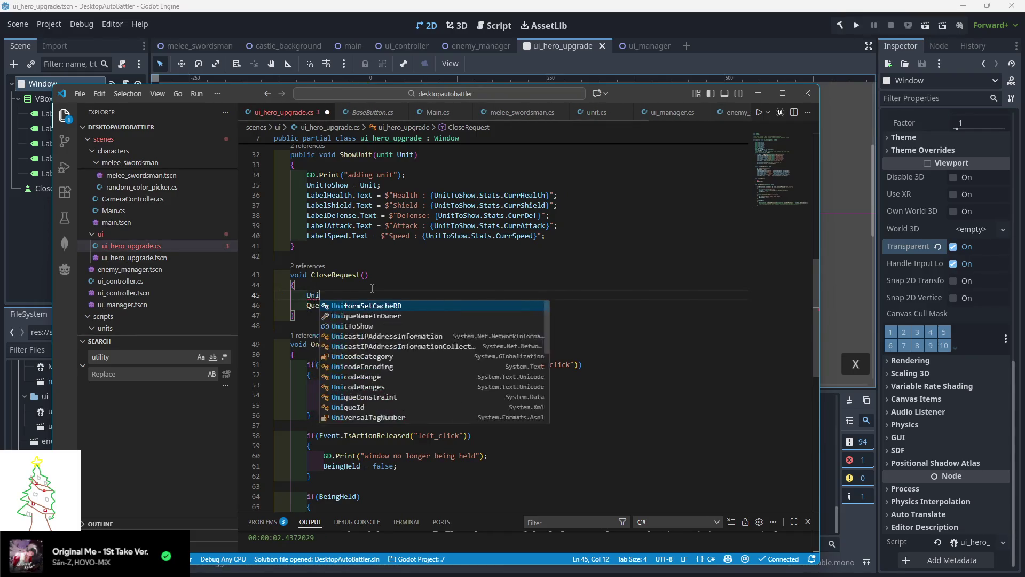
text(tToShow.StatS)
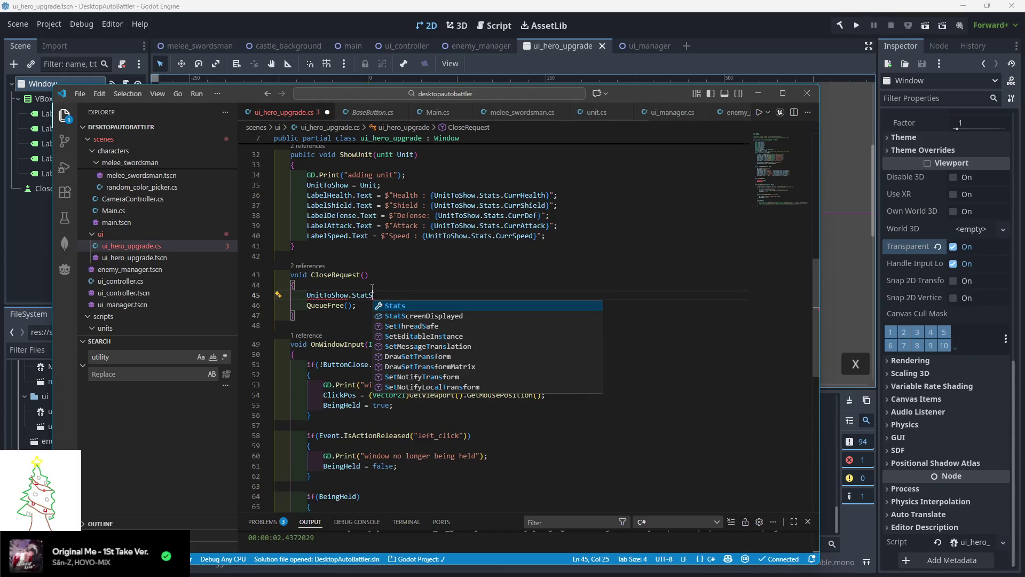
key(Down)
key(Return)
text(= false;)
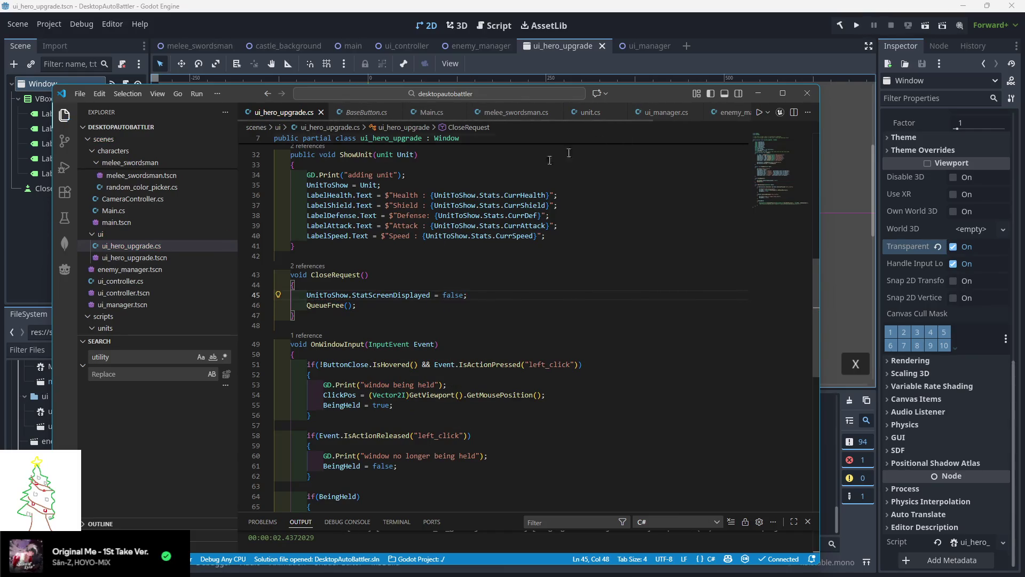
click(854, 25)
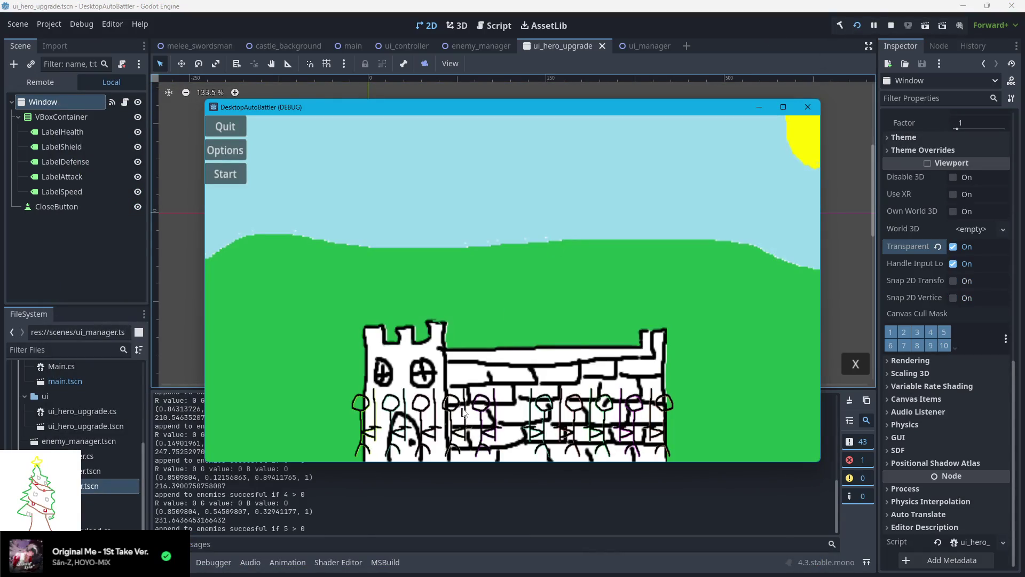
Open a unit's stats popup, drag it, close it, reopen and move it, then reposition the game window
click(482, 414)
drag(494, 249, 393, 233)
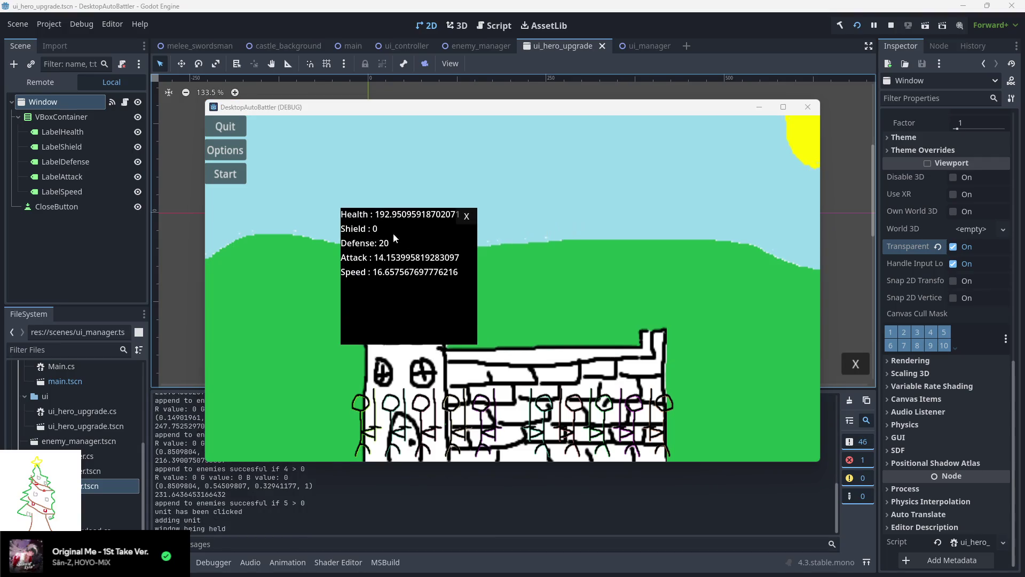
drag(480, 243, 442, 243)
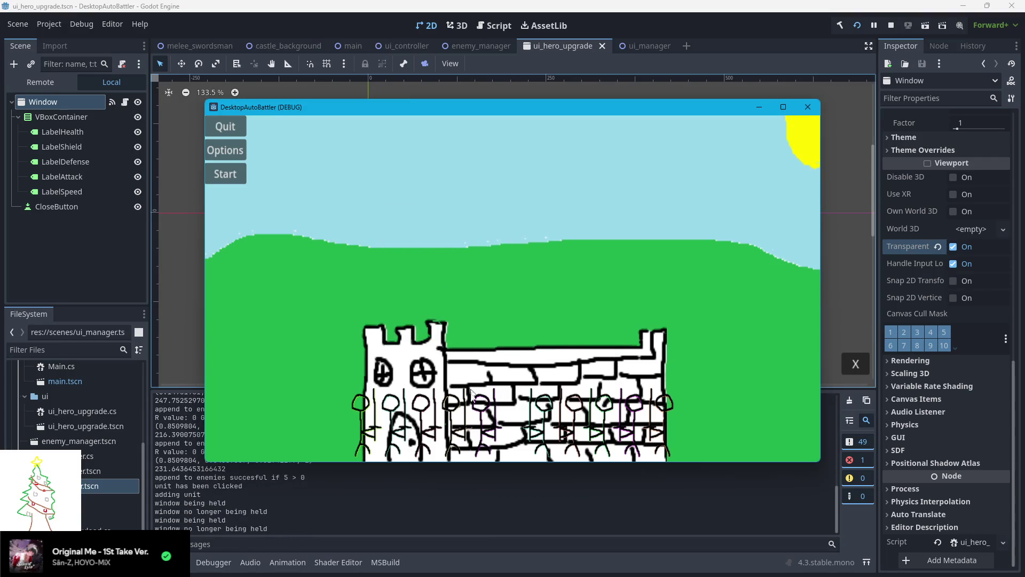
click(483, 419)
drag(521, 298, 399, 284)
click(484, 389)
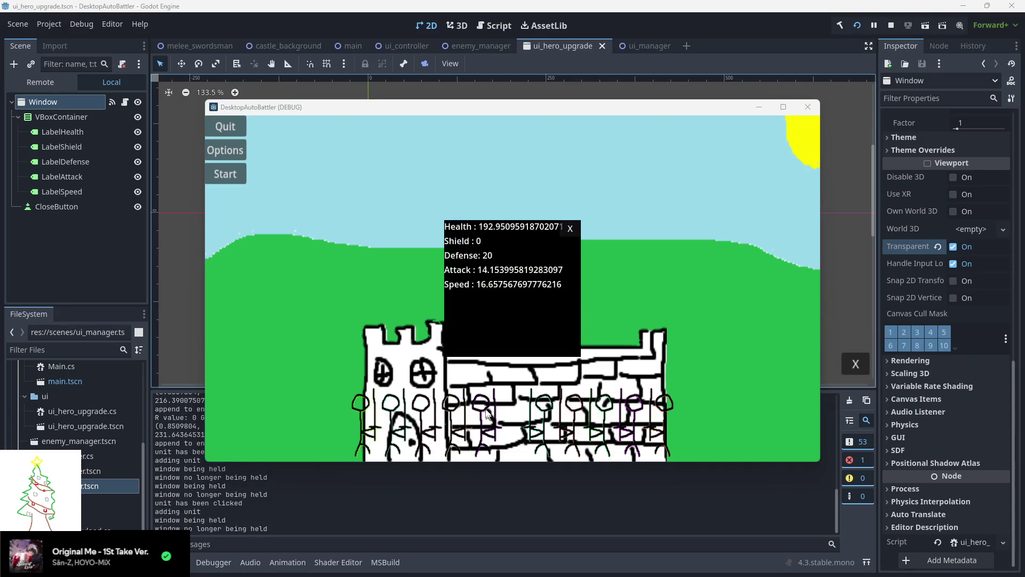
drag(495, 310, 408, 309)
click(547, 123)
drag(547, 122, 529, 146)
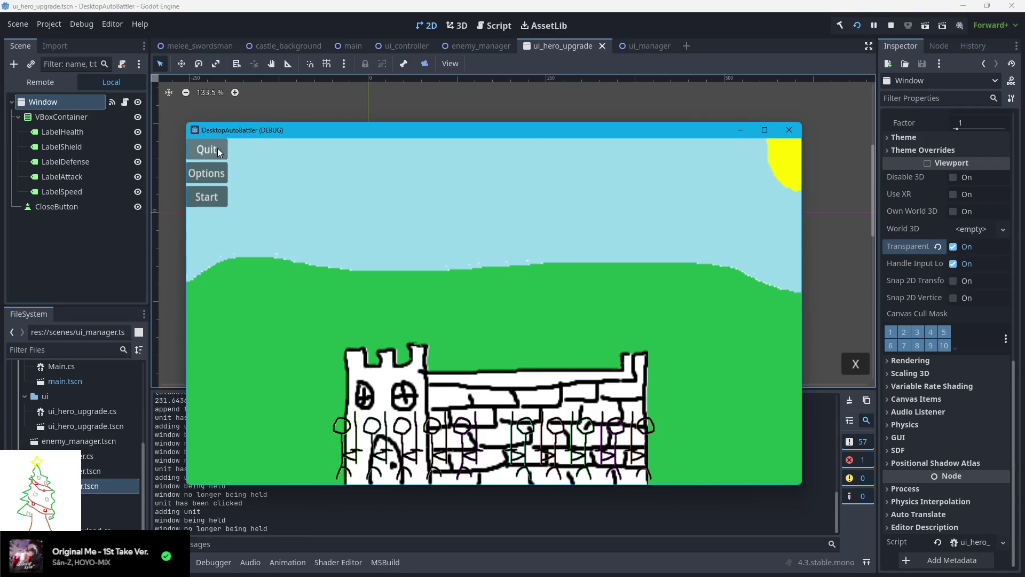
drag(262, 131, 259, 125)
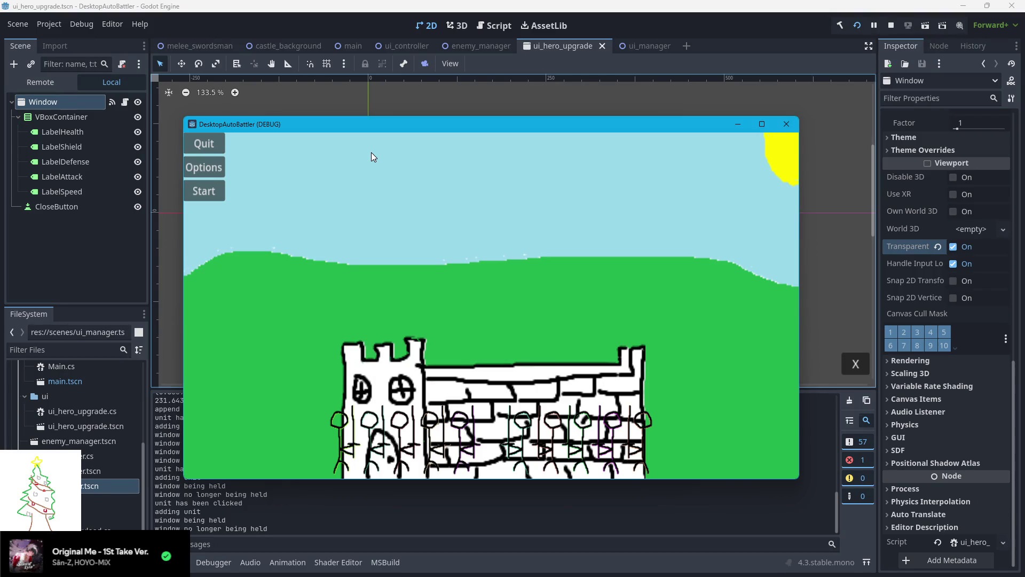
Open several units' stats popups and spread them along the left side of the screen
click(435, 437)
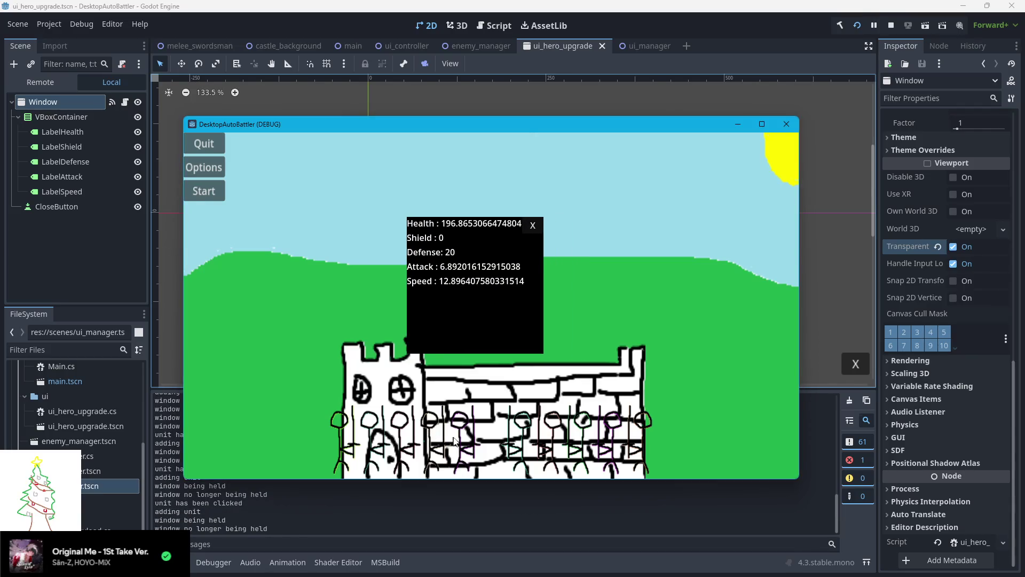
click(433, 435)
click(430, 406)
click(389, 444)
mouse_move(525, 297)
mouse_down()
mouse_move(392, 295)
mouse_move(77, 316)
mouse_move(85, 293)
mouse_move(24, 277)
mouse_move(378, 279)
mouse_move(206, 289)
mouse_move(251, 275)
mouse_move(172, 289)
mouse_up()
mouse_move(477, 275)
mouse_down()
mouse_move(177, 174)
mouse_move(132, 148)
mouse_move(127, 132)
mouse_up()
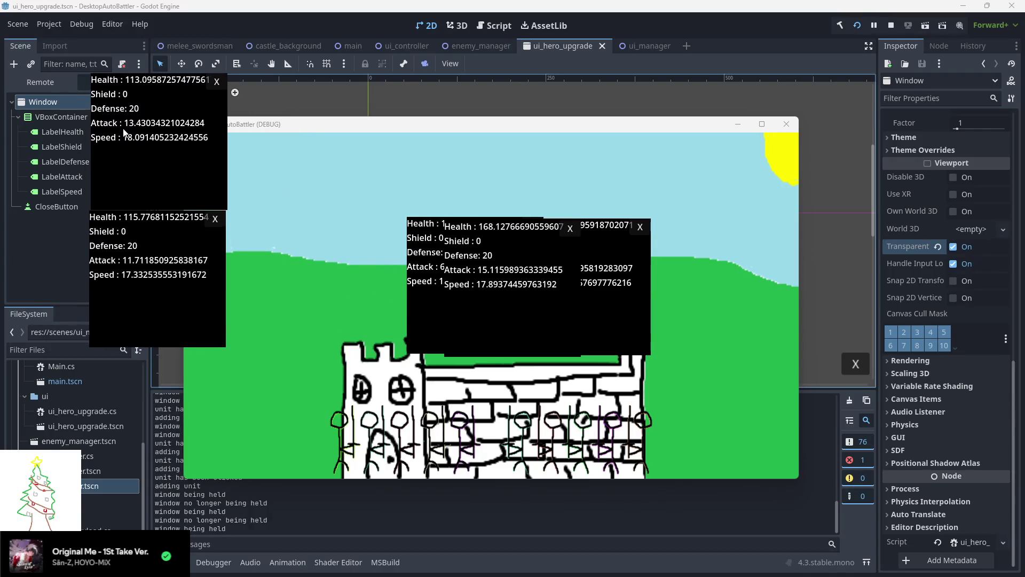
drag(517, 279, 312, 345)
drag(117, 426, 133, 422)
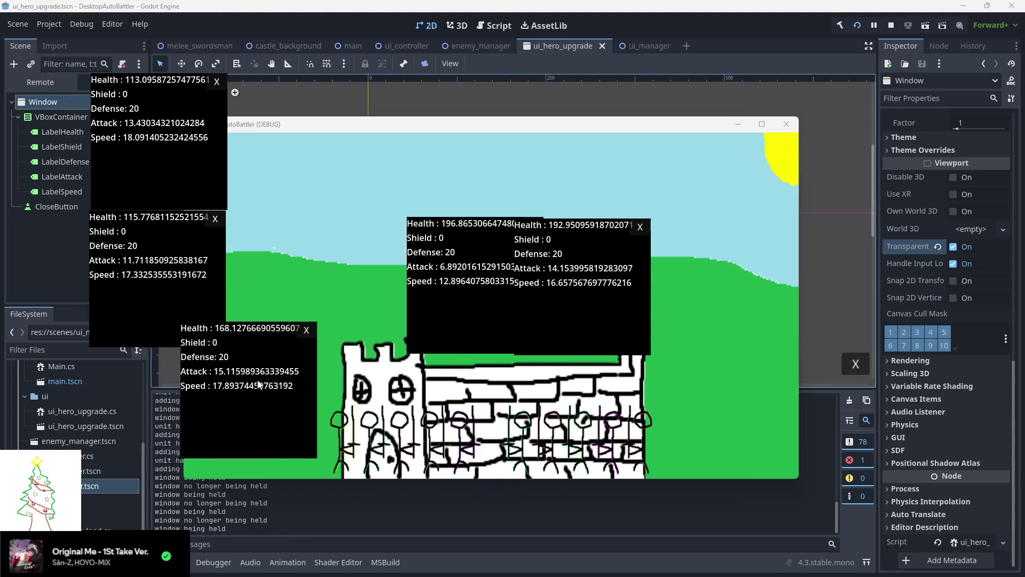
mouse_move(480, 321)
mouse_down()
mouse_move(203, 465)
mouse_move(165, 530)
mouse_up()
mouse_move(536, 315)
mouse_down()
mouse_move(178, 185)
mouse_move(77, 115)
mouse_move(53, 113)
mouse_up()
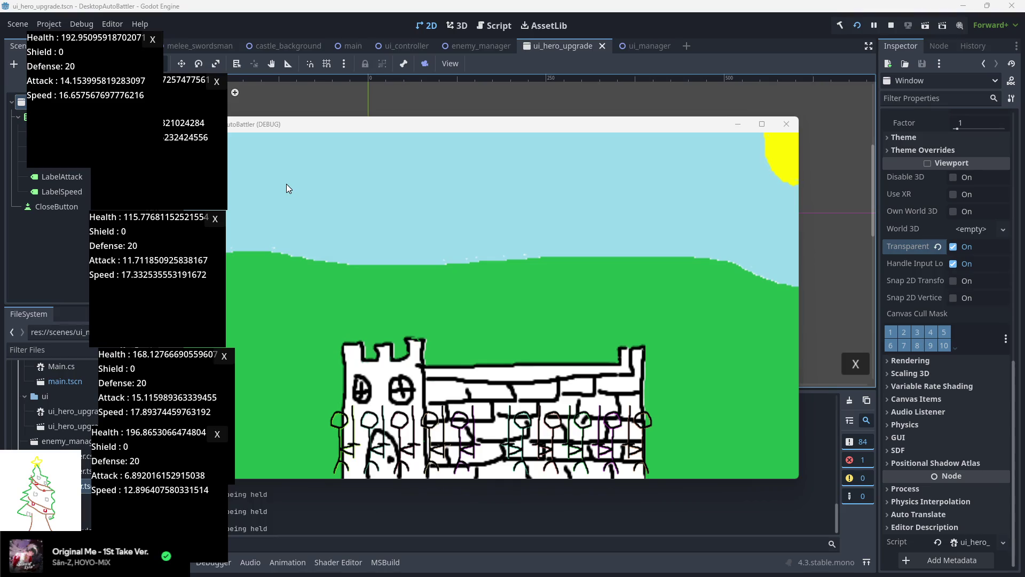
Close all five stacked stats popups with their X buttons and stop the running game
click(153, 39)
click(217, 81)
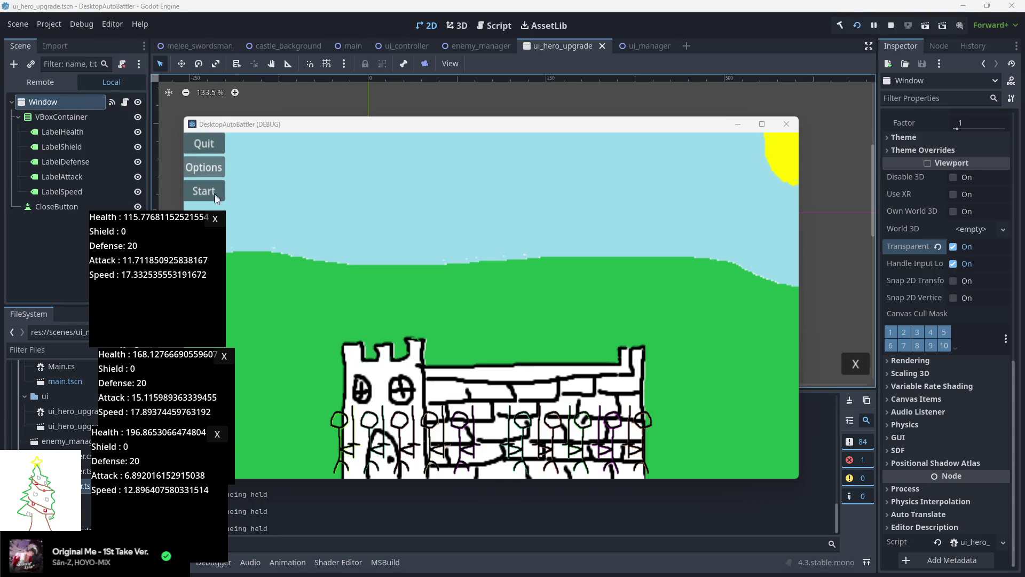
click(215, 218)
click(224, 355)
click(217, 434)
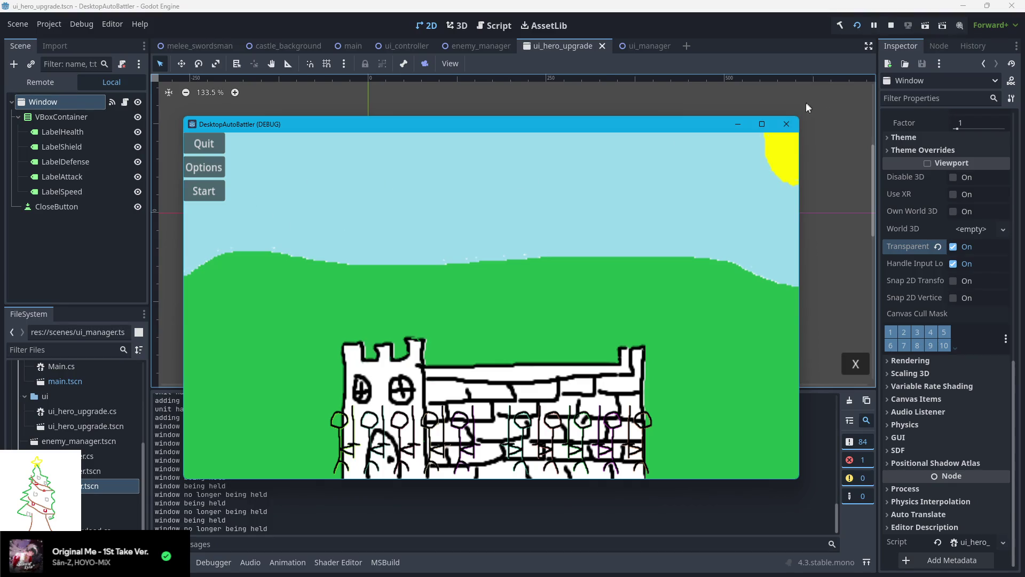
click(780, 128)
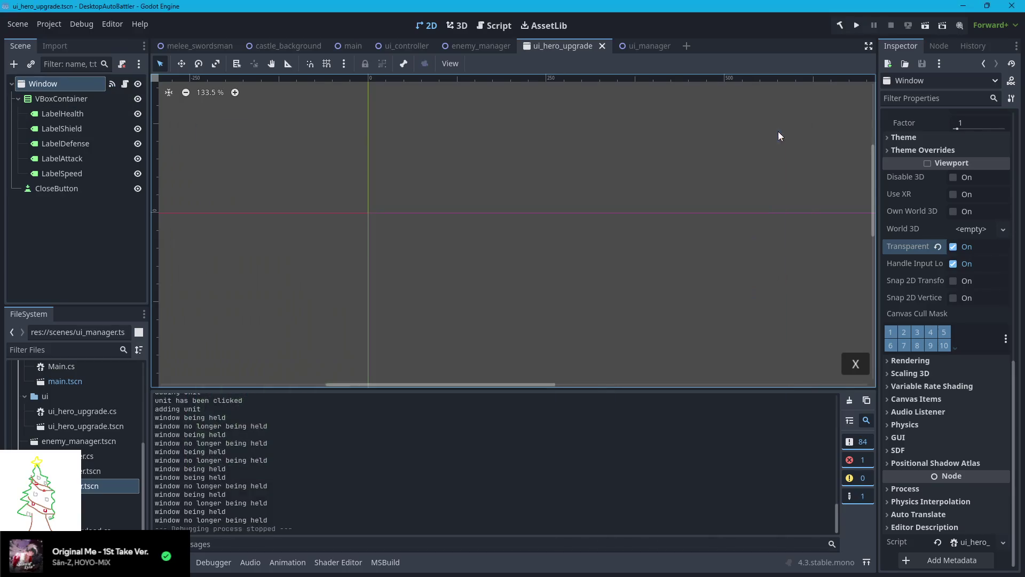
In unit.cs, start a new ui_hero_upgrade field on line 16 below the UIManager field
key(alt+Tab)
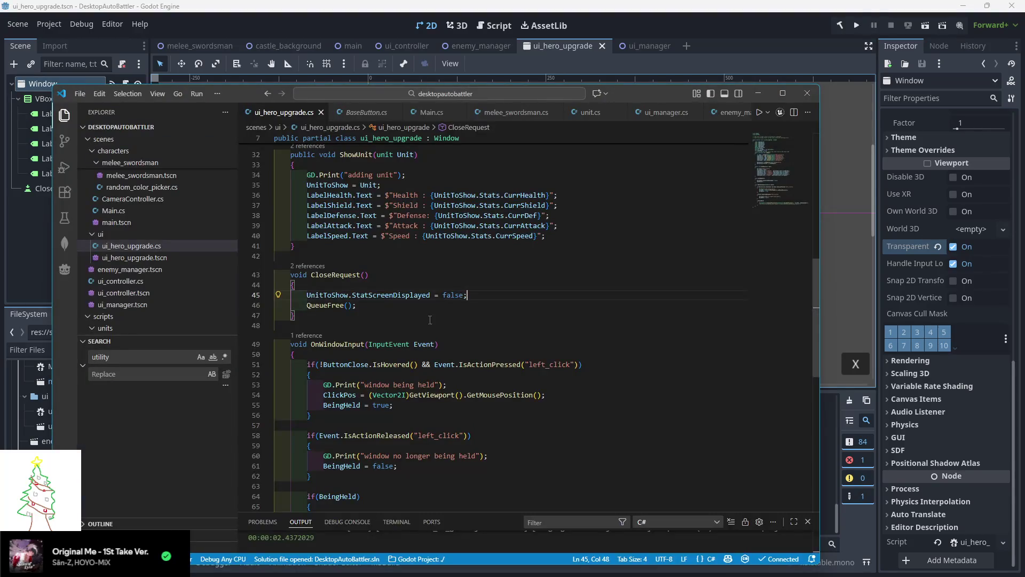
scroll(437, 319, up, 10)
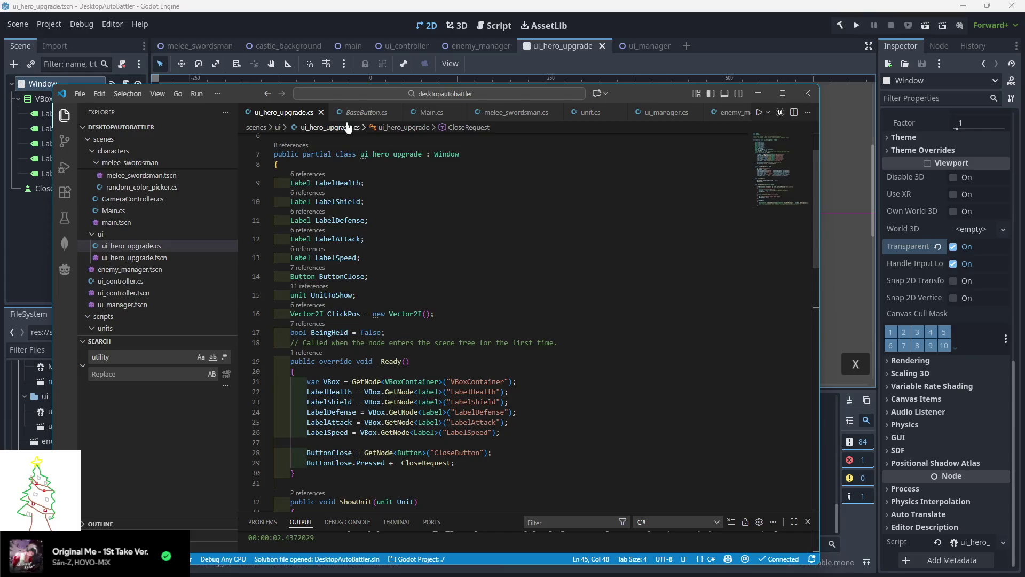
click(588, 114)
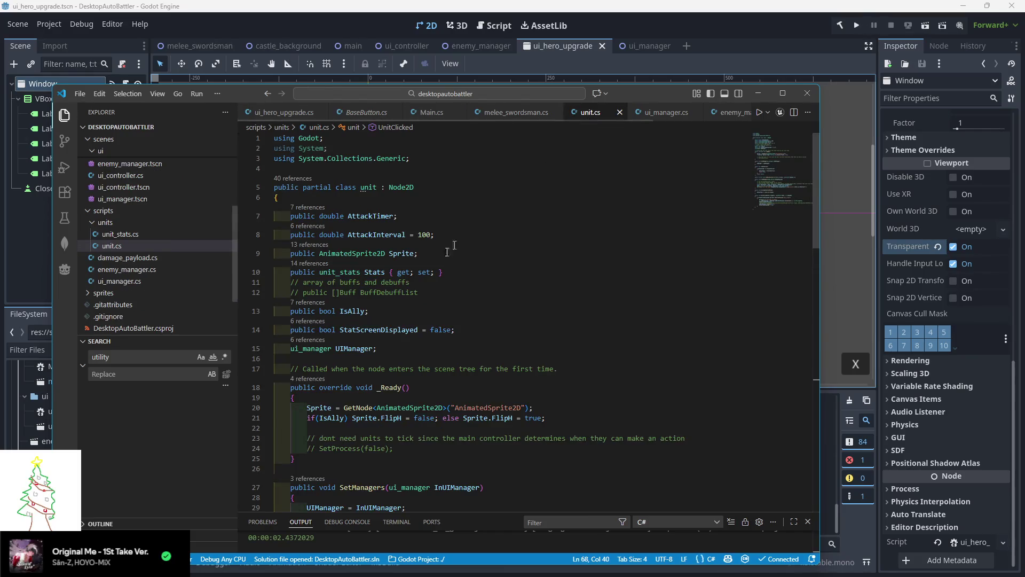
click(419, 348)
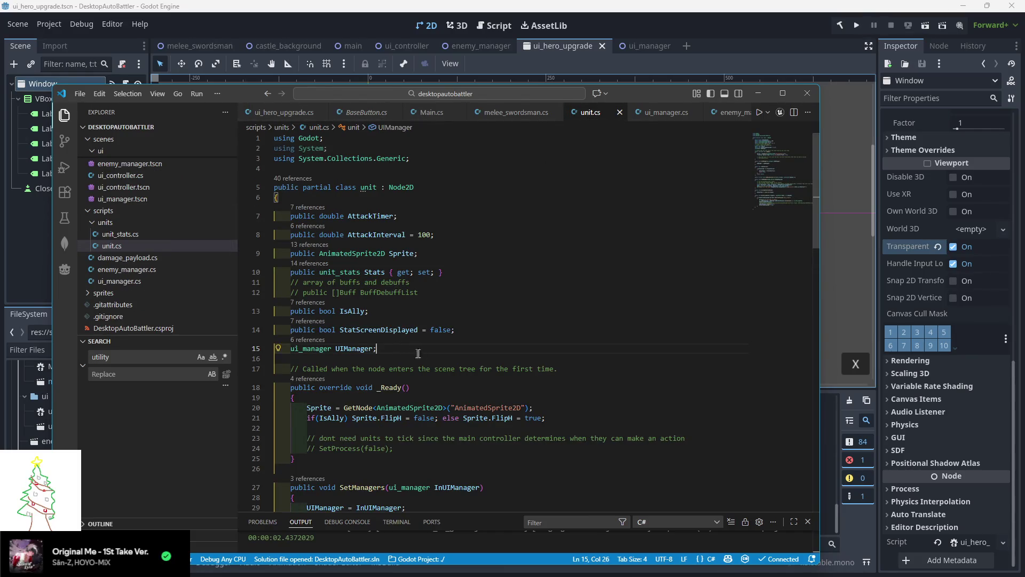
key(Return)
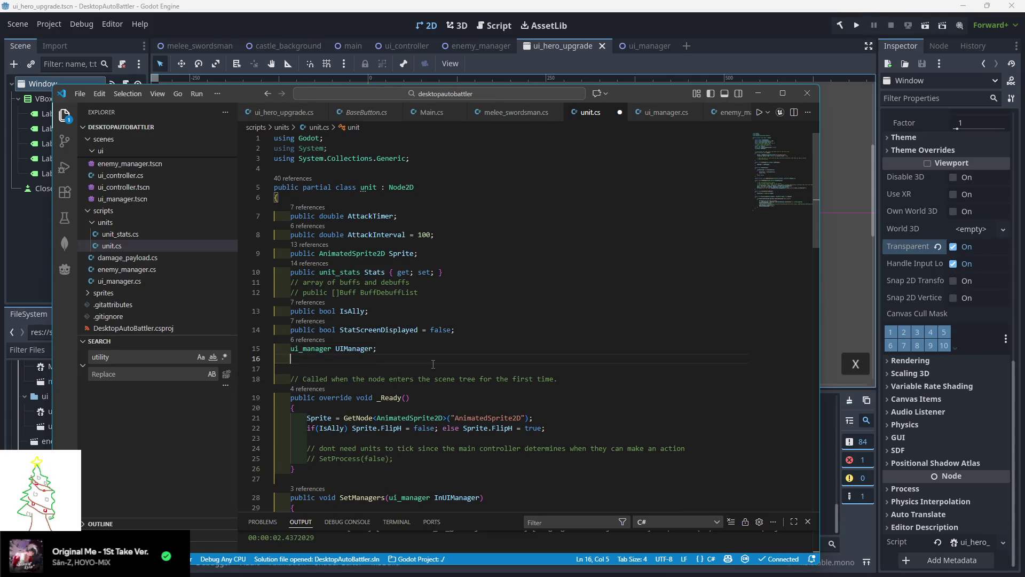
text(ui_her)
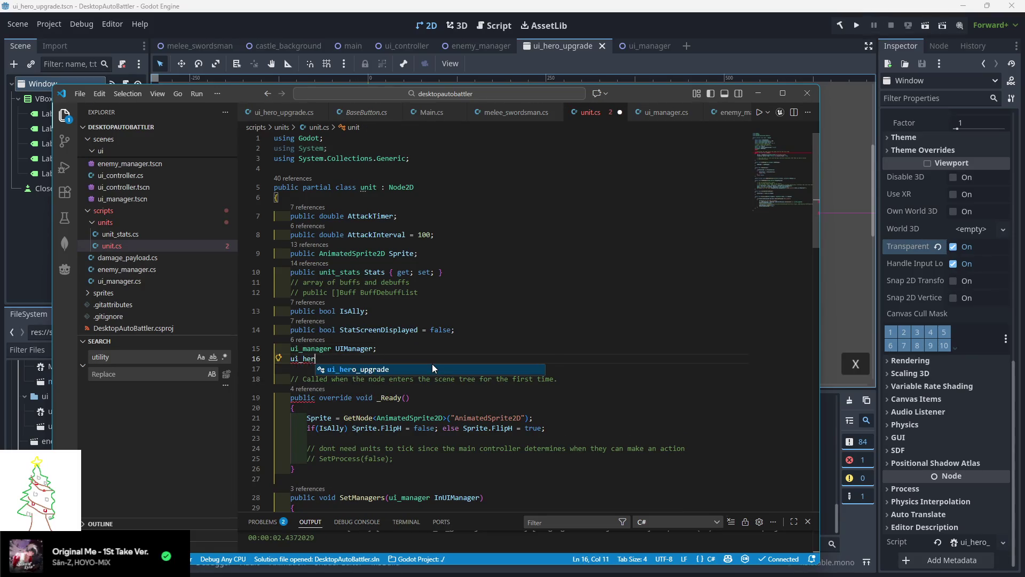
key(Tab)
Name the field MaybeHeroUpgrade and remove the '?' nullable marker from its type
key(Home)
text(?)
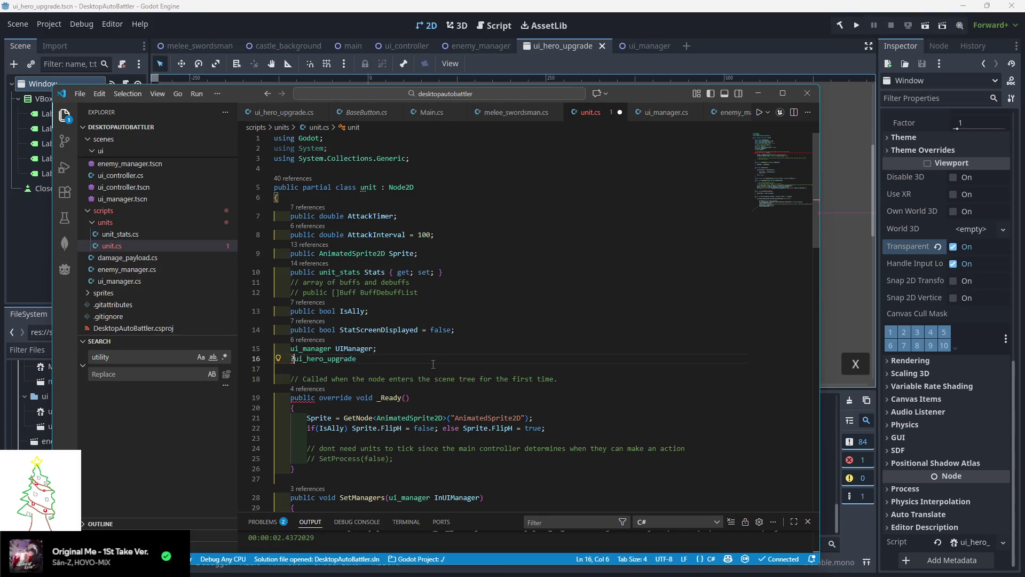
key(F8)
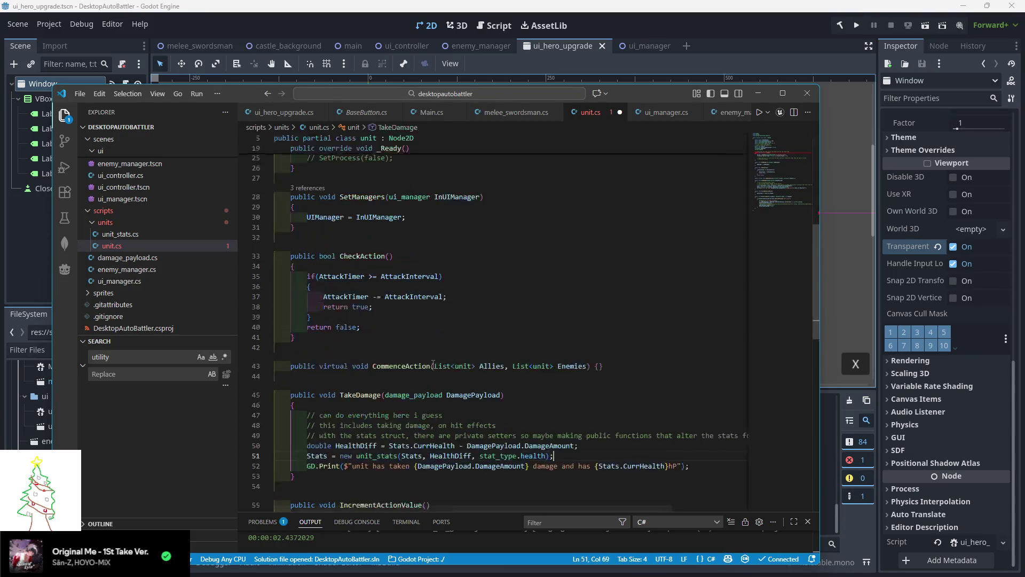
key(alt+Left)
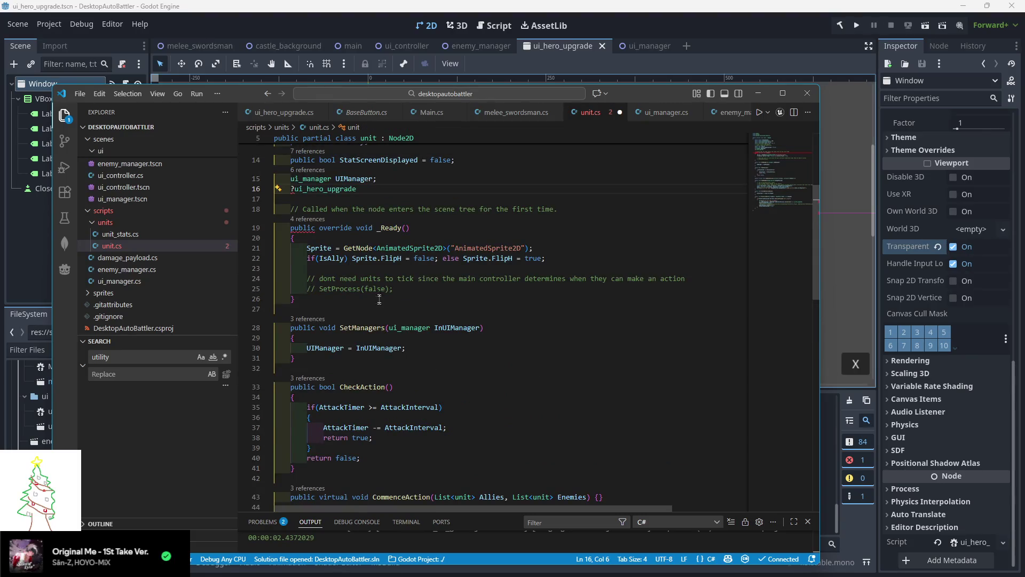
key(BackSpace)
key(End)
text(? Maybe)
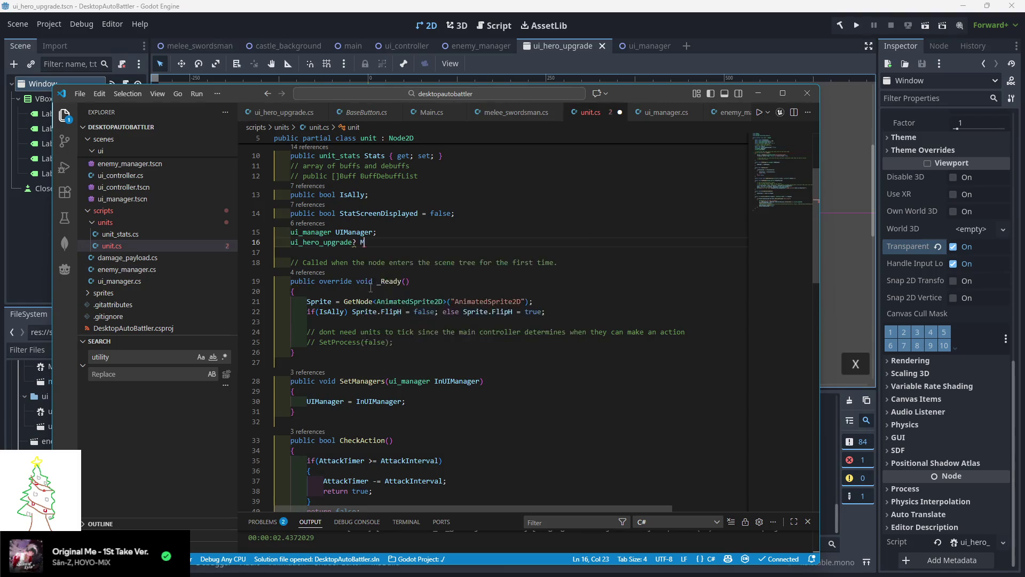
text(HeroU)
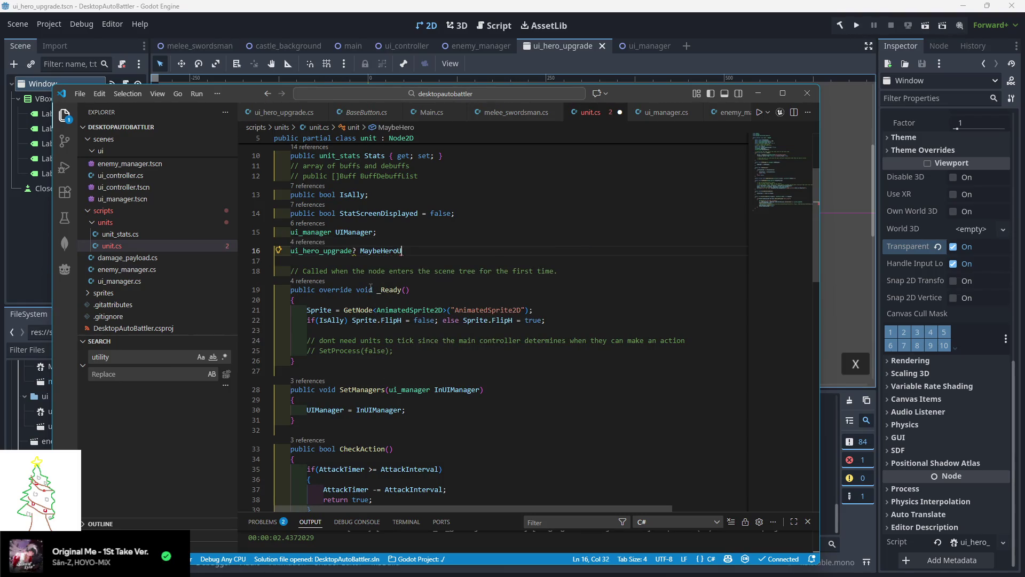
text(pgrade;)
mouse_move(353, 249)
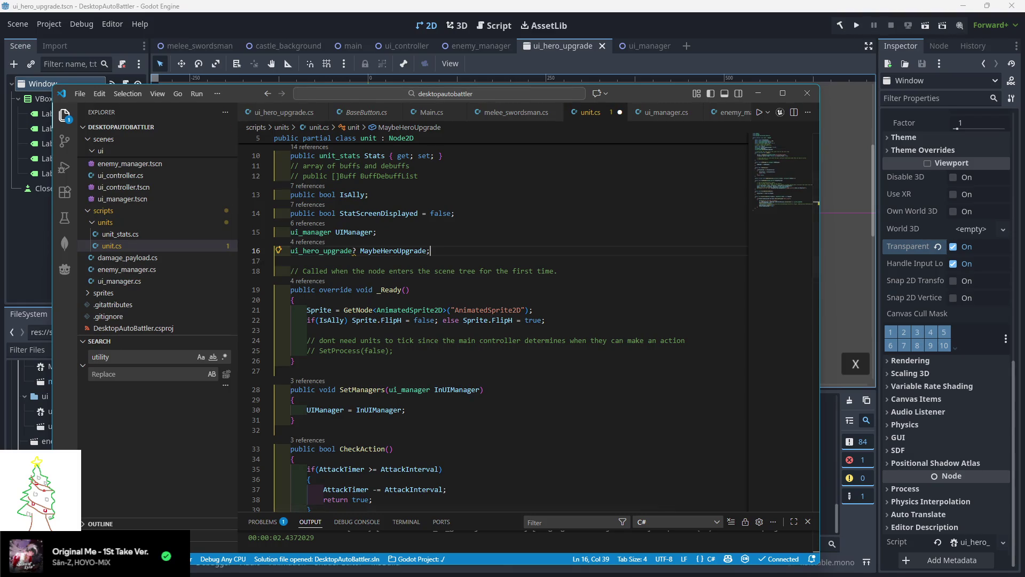
click(354, 250)
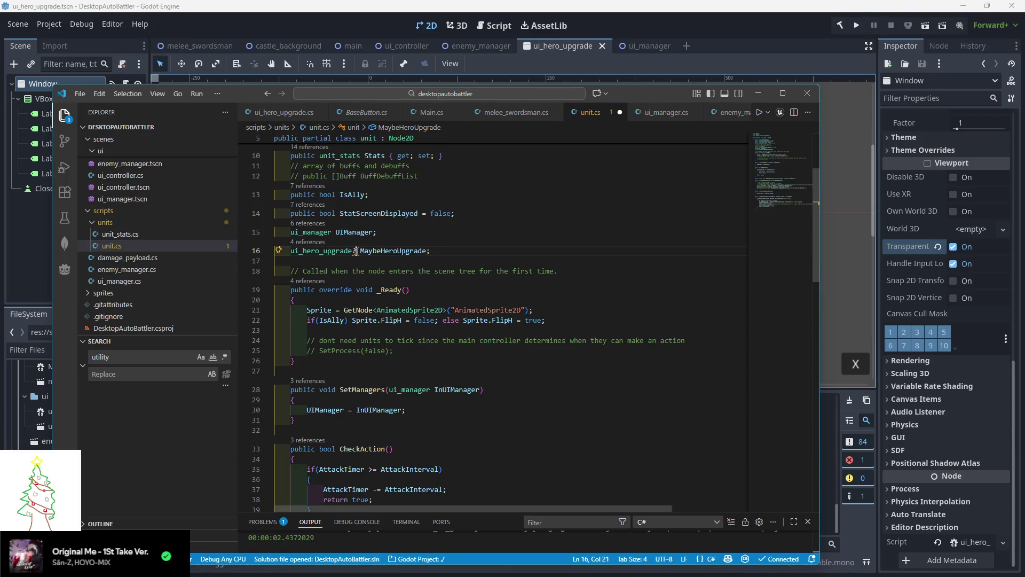
key(BackSpace)
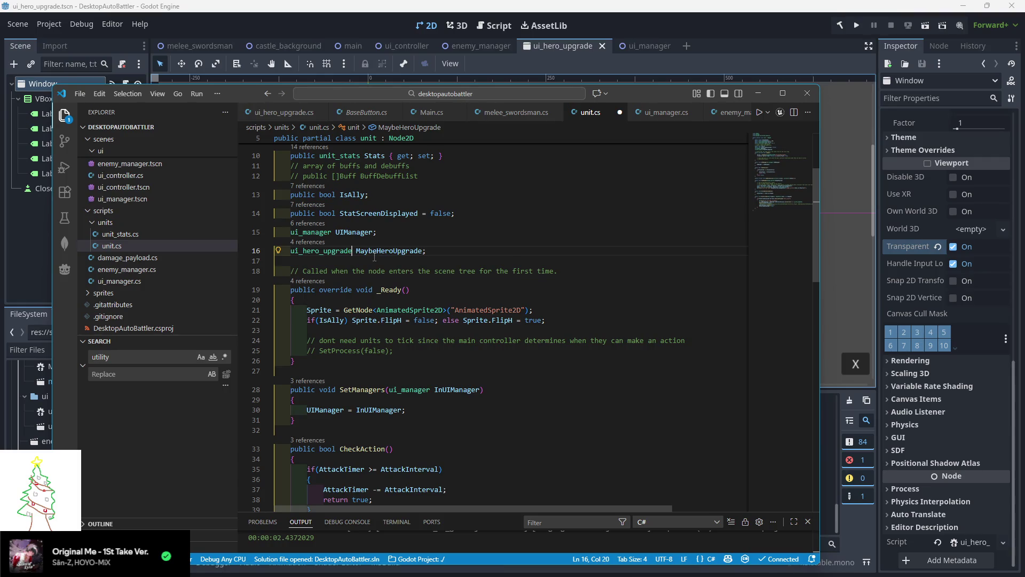
scroll(373, 257, down, 3)
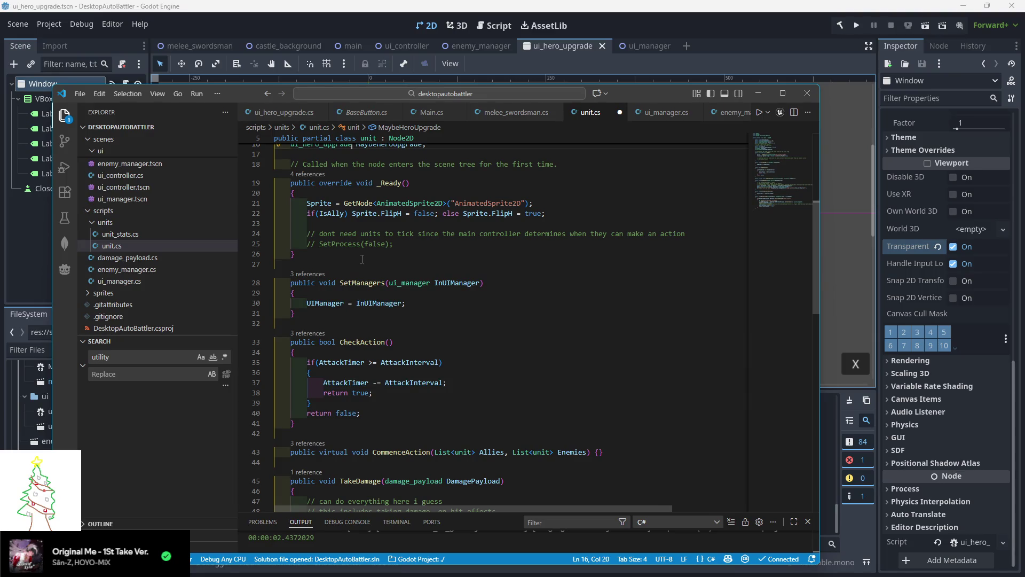
scroll(352, 262, up, 1)
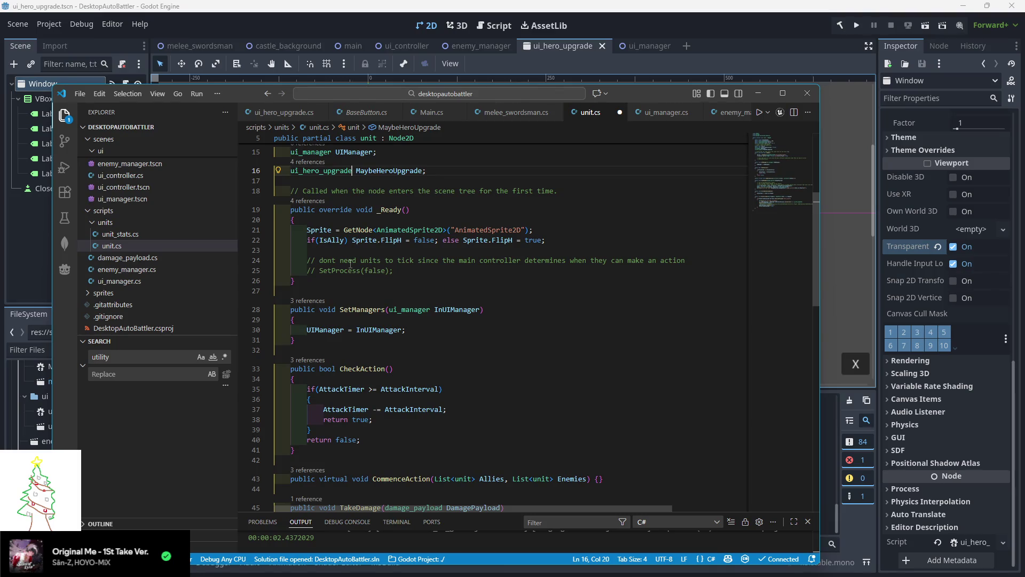
scroll(349, 263, down, 3)
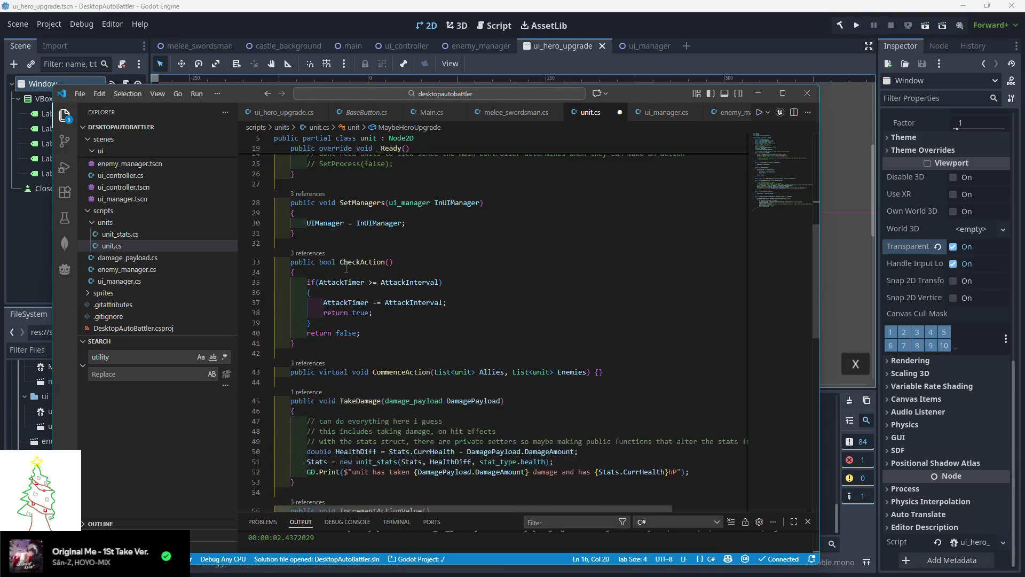
scroll(346, 269, down, 3)
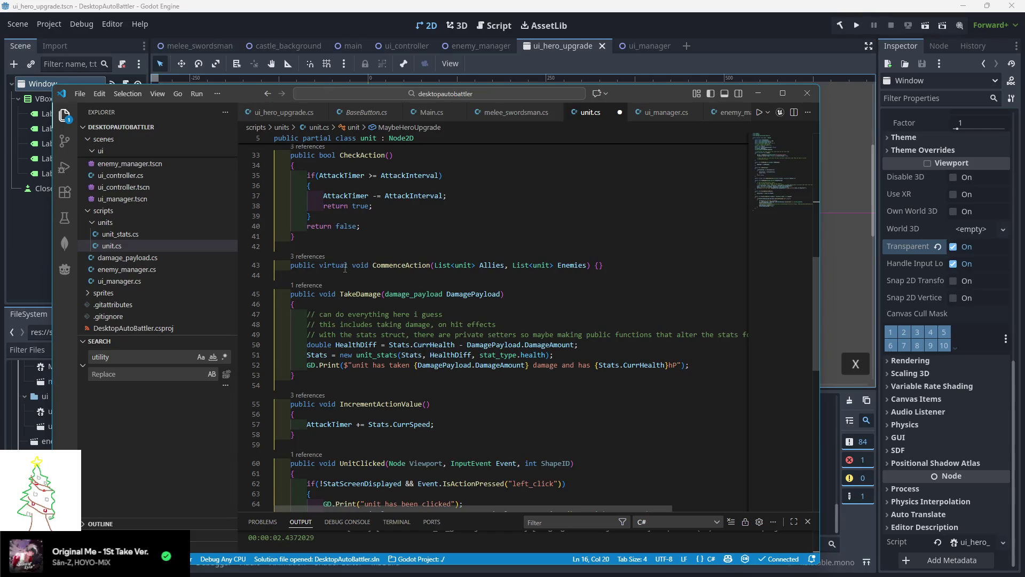
scroll(345, 268, down, 5)
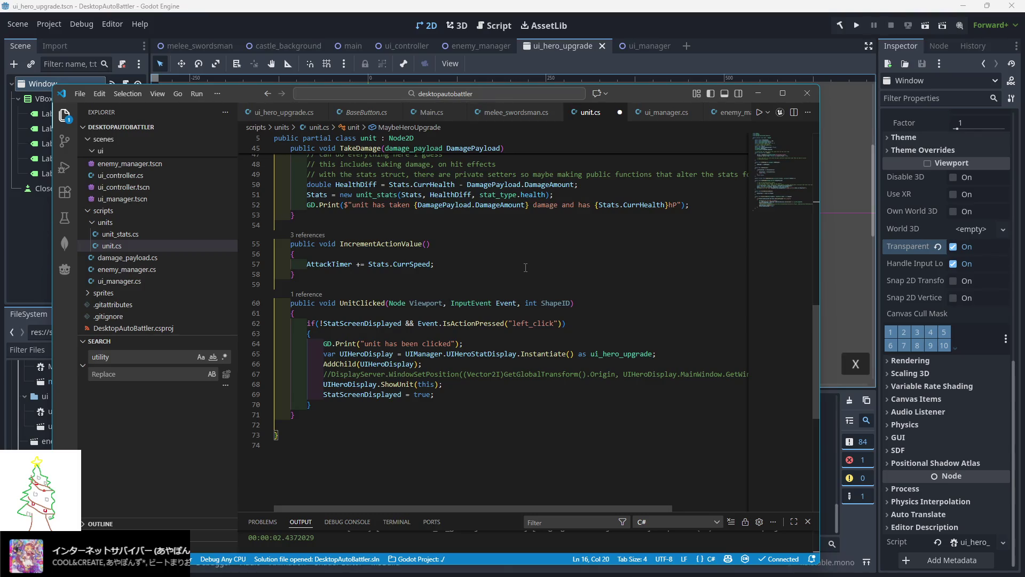
Delete the two leftover tick comment lines in _Ready
click(527, 303)
scroll(526, 302, up, 2)
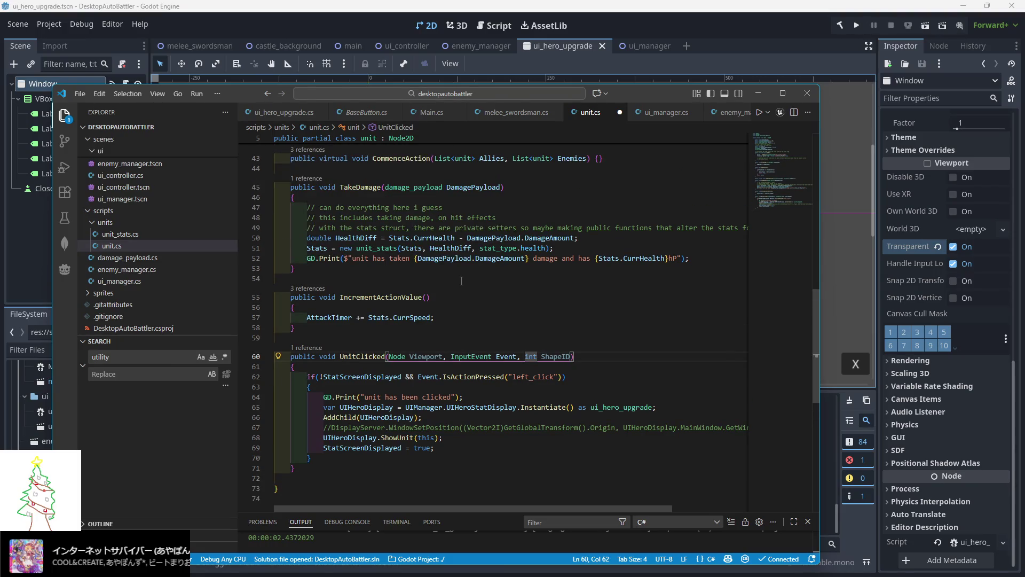
scroll(467, 289, up, 2)
scroll(468, 292, up, 2)
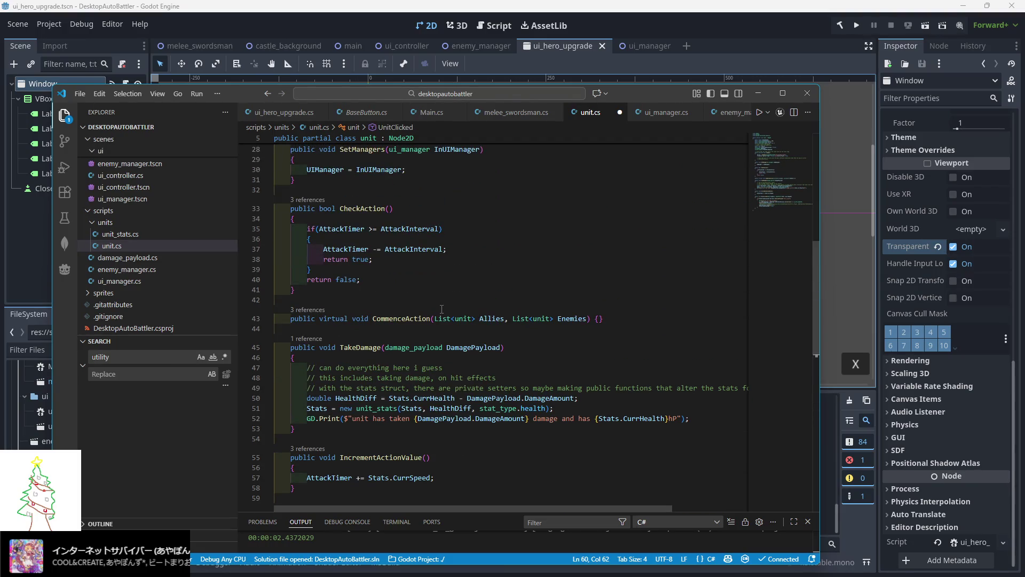
scroll(434, 313, up, 2)
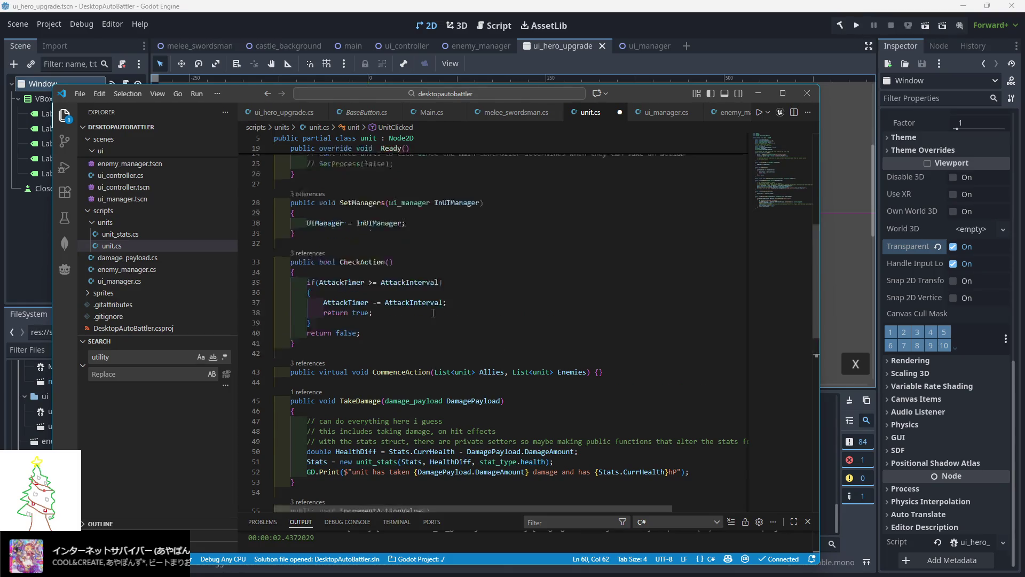
scroll(396, 346, up, 1)
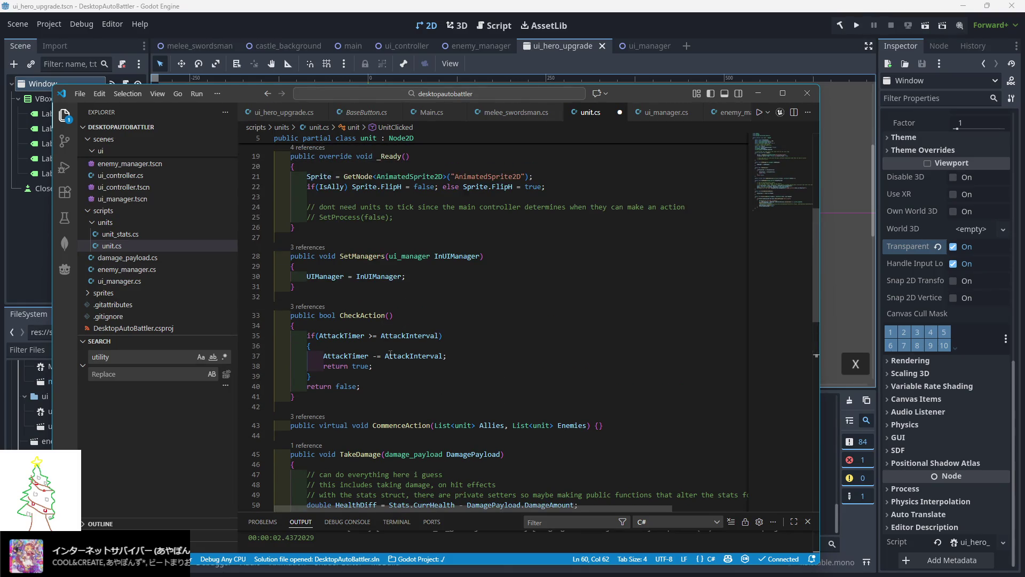
scroll(398, 382, up, 3)
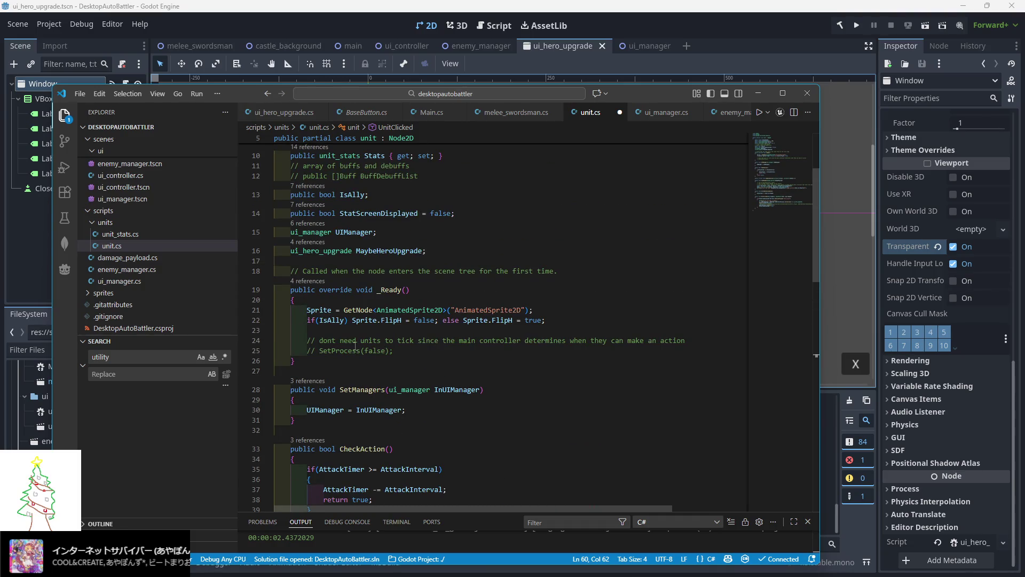
drag(394, 350, 255, 342)
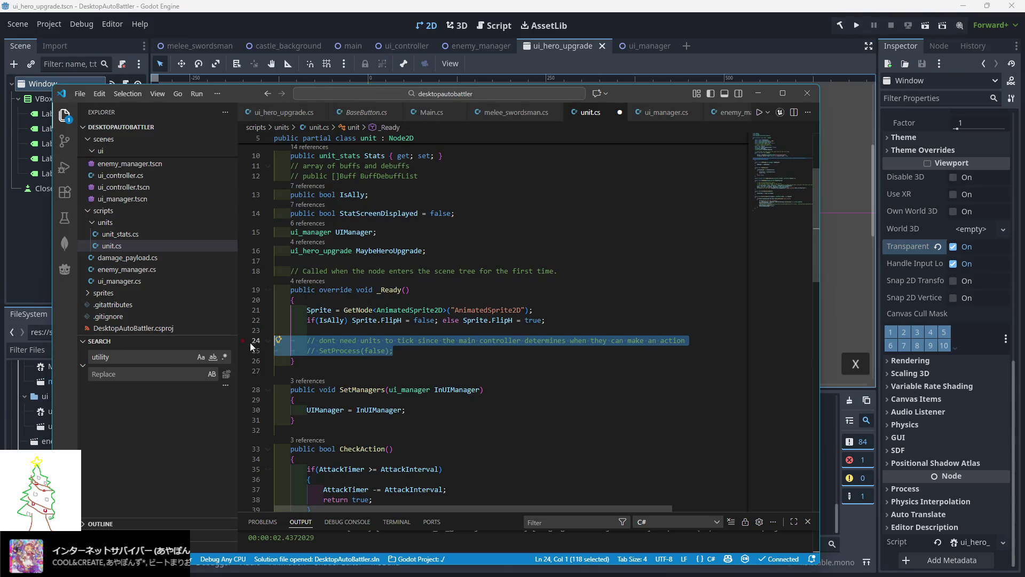
key(BackSpace)
Delete the "unit has been clicked" GD.Print line from UnitClicked
scroll(453, 350, down, 8)
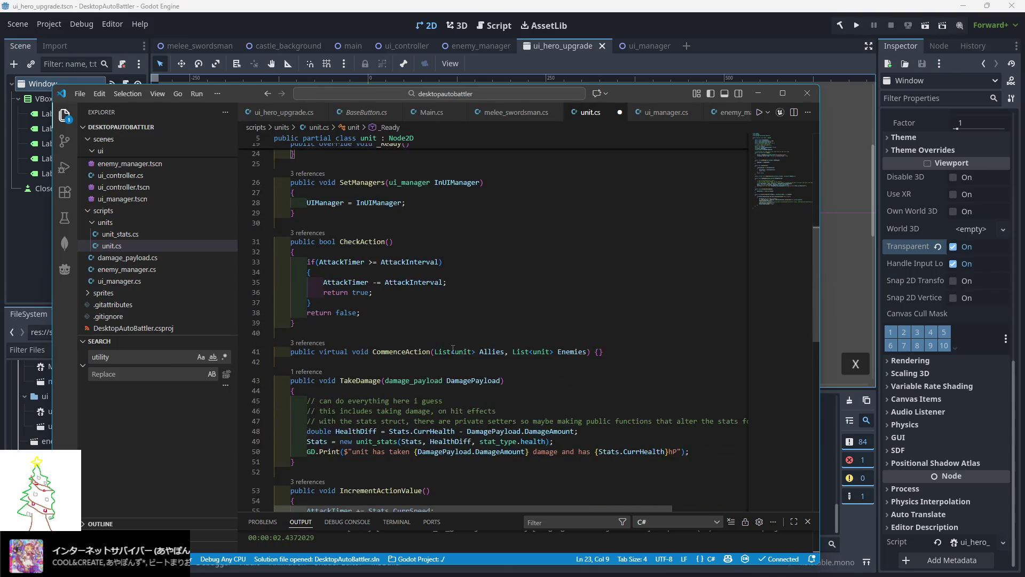
scroll(453, 350, down, 2)
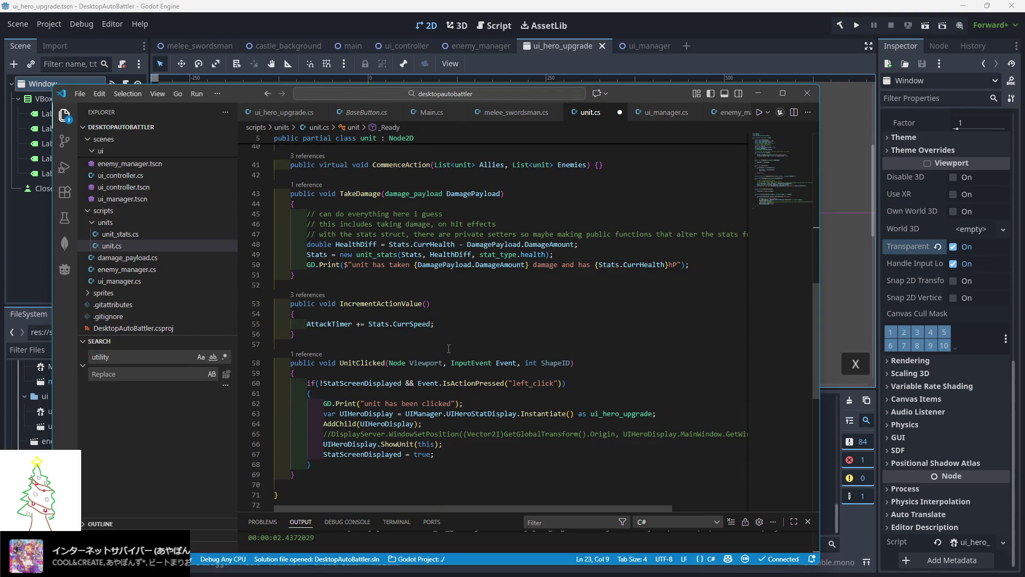
drag(463, 403, 287, 400)
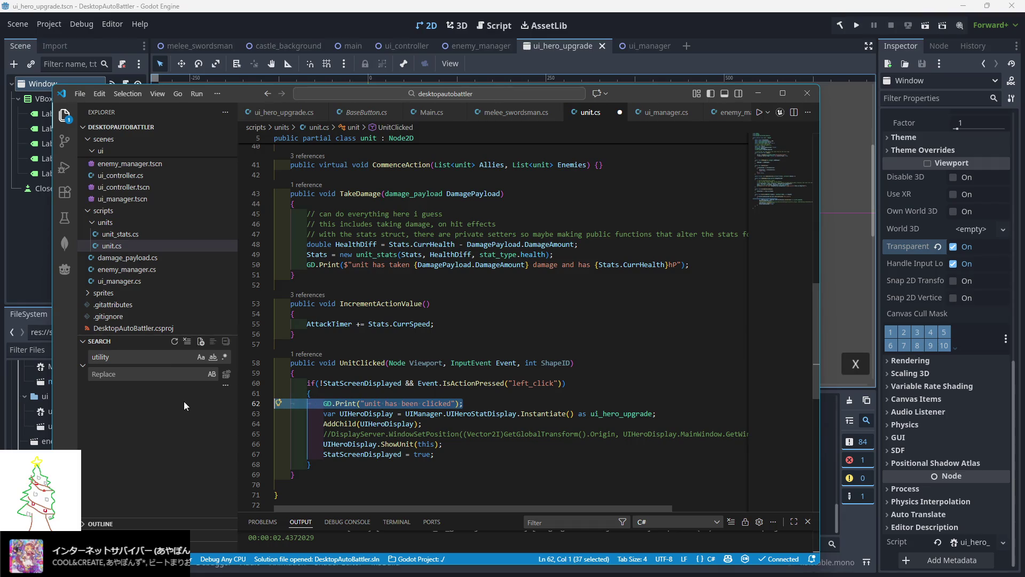
key(BackSpace)
key(BackSpace)
key(BackSpace)
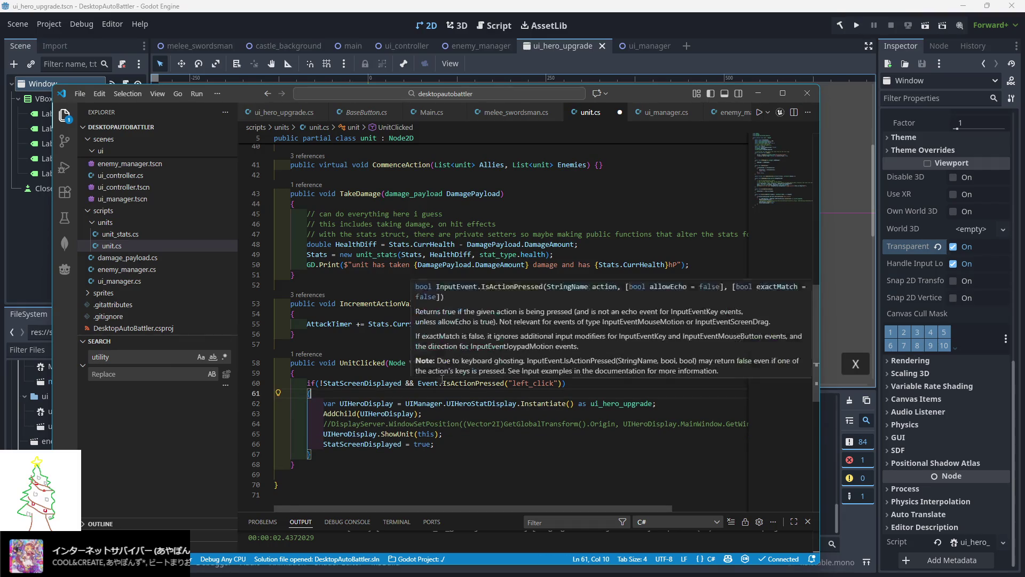
click(457, 444)
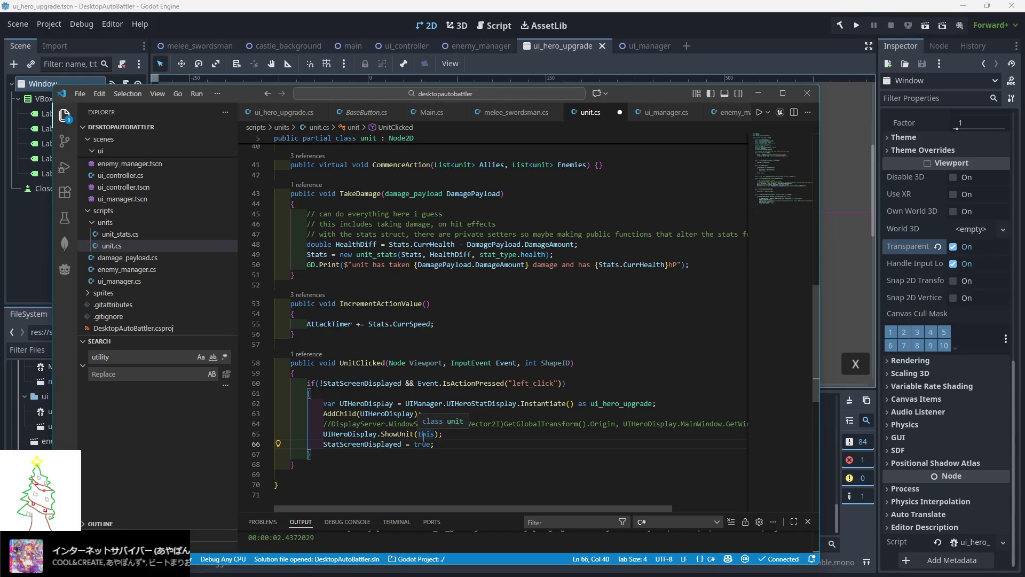
scroll(427, 412, up, 4)
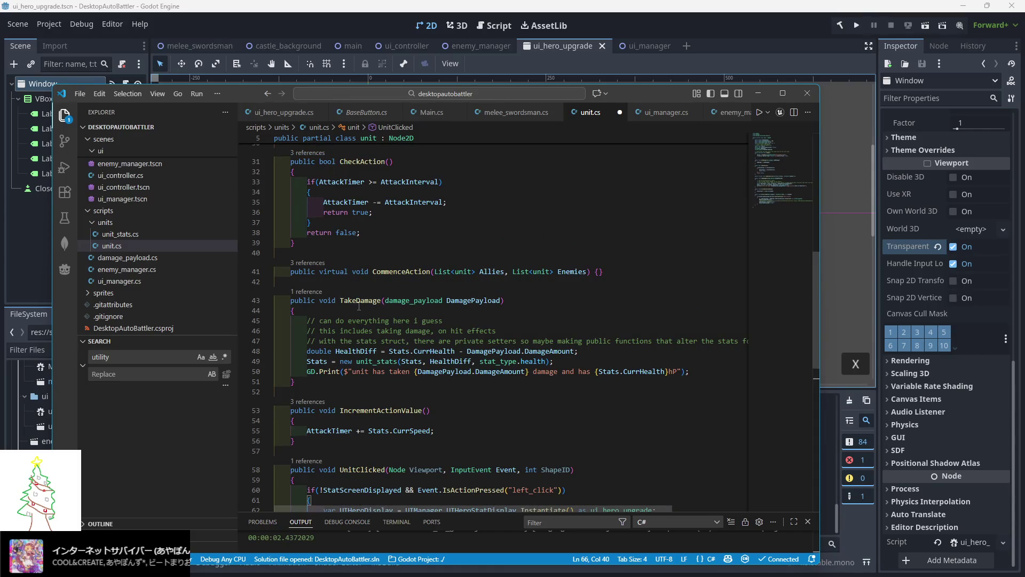
scroll(359, 307, up, 7)
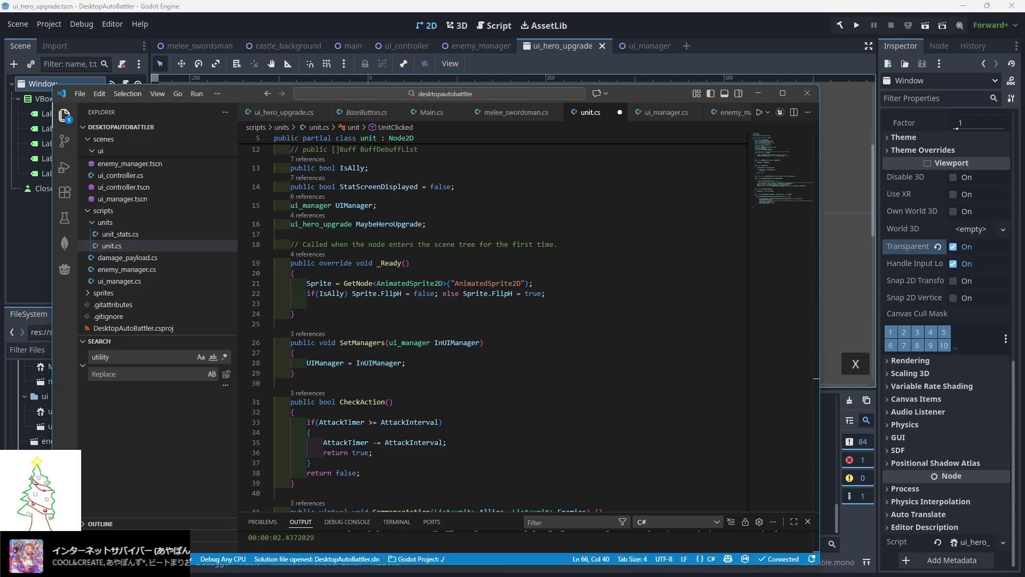
key(alt+Tab)
Search Google for 'godot subscribable'
click(242, 120)
key(ctrl+a)
text(godot subscribable)
key(Return)
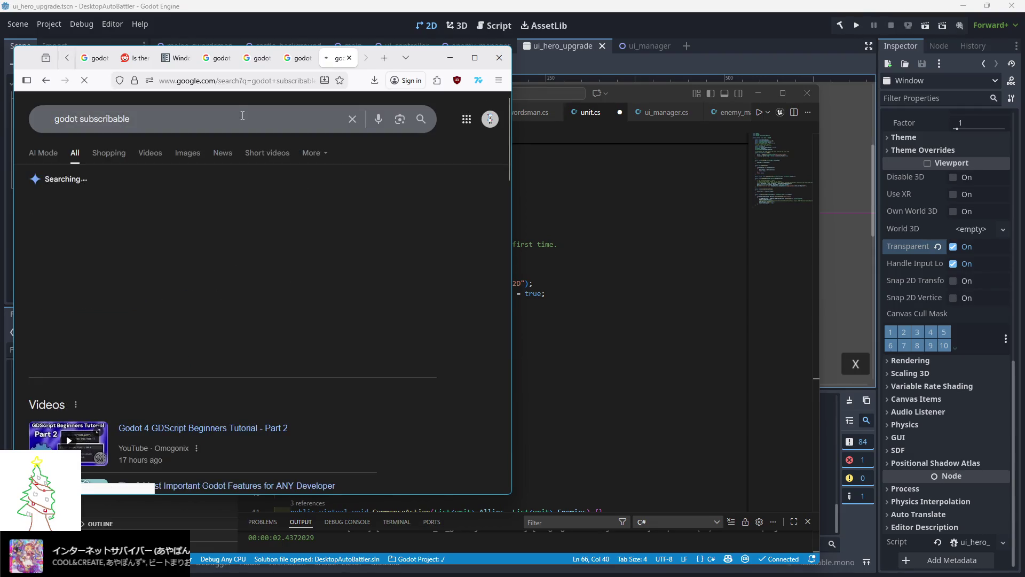
Change the search query to 'godot custom signals'
drag(130, 118, 82, 118)
text(cusom)
key(BackSpace)
key(BackSpace)
key(BackSpace)
text(stom signals)
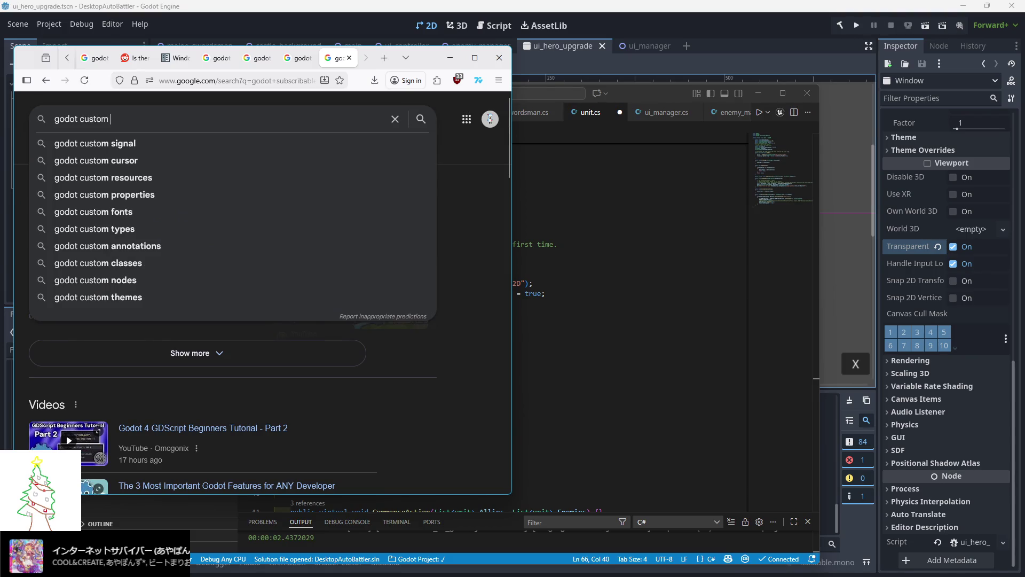
key(Return)
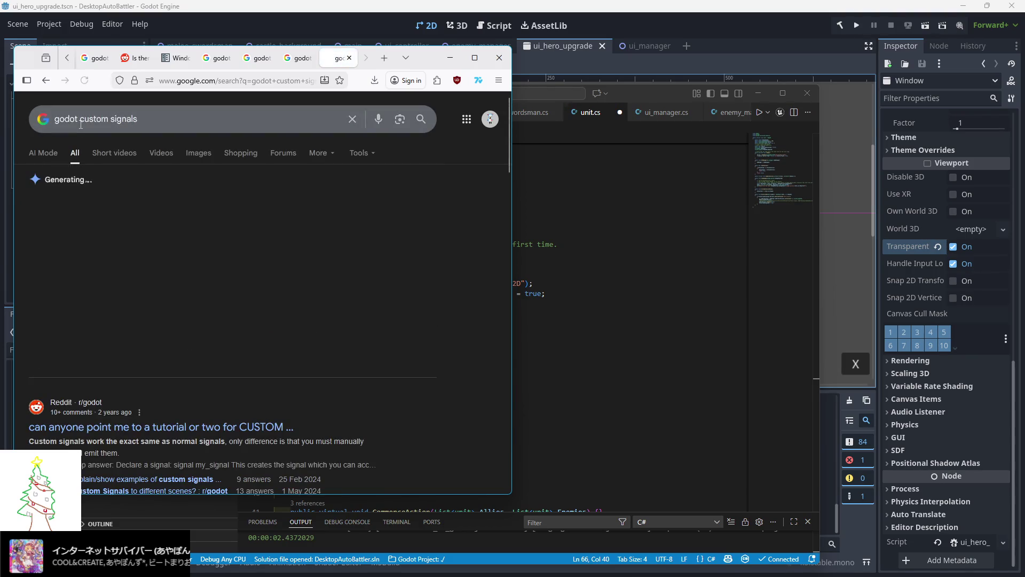
Expand and read the AI overview, then open the forum thread 'Need help understanding custom Signals between objects'
click(206, 353)
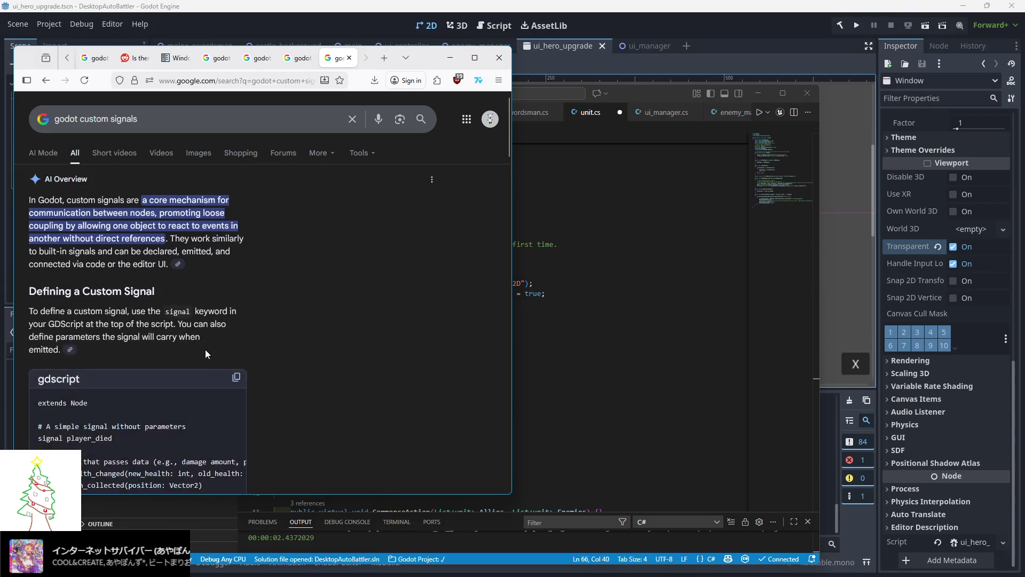
scroll(187, 320, down, 2)
mouse_move(152, 442)
mouse_down()
mouse_move(195, 449)
mouse_move(152, 447)
mouse_up()
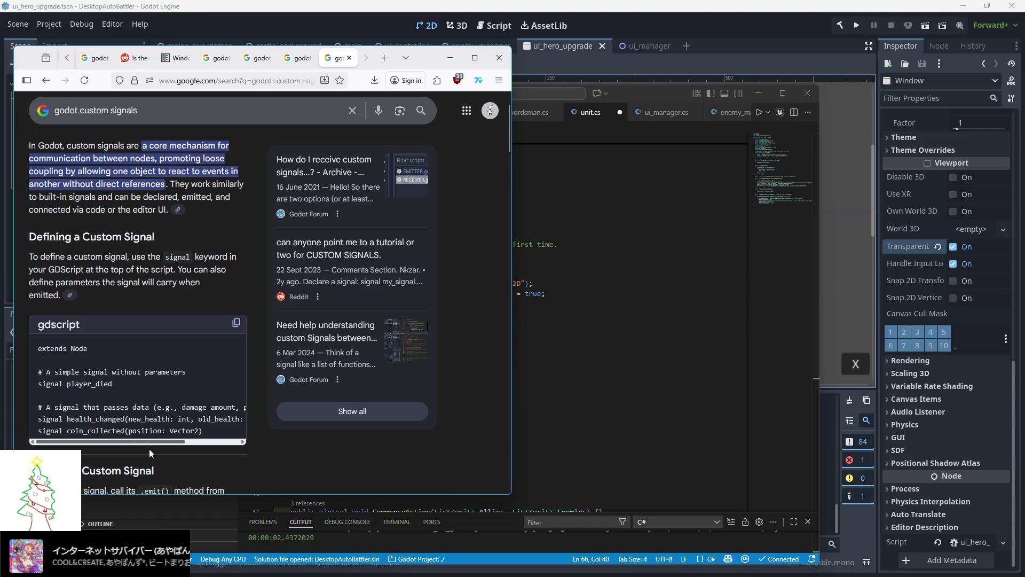
scroll(149, 451, down, 1)
scroll(149, 451, down, 4)
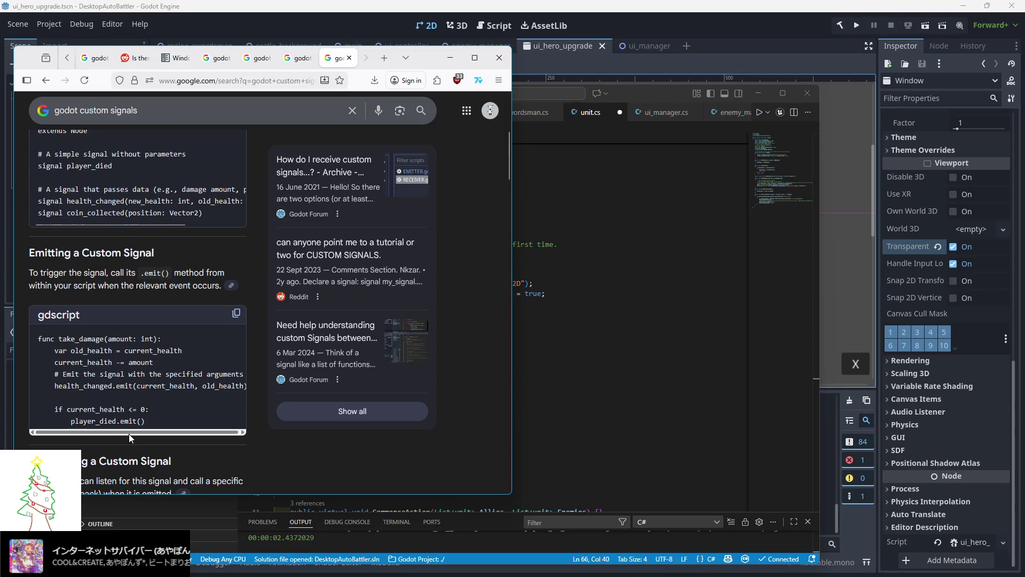
scroll(128, 434, down, 2)
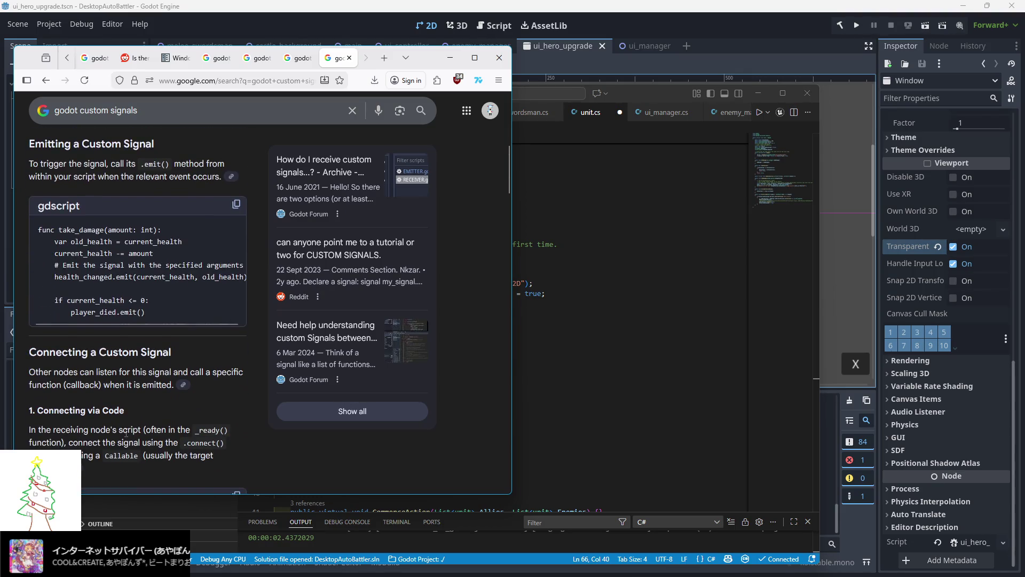
scroll(123, 432, down, 6)
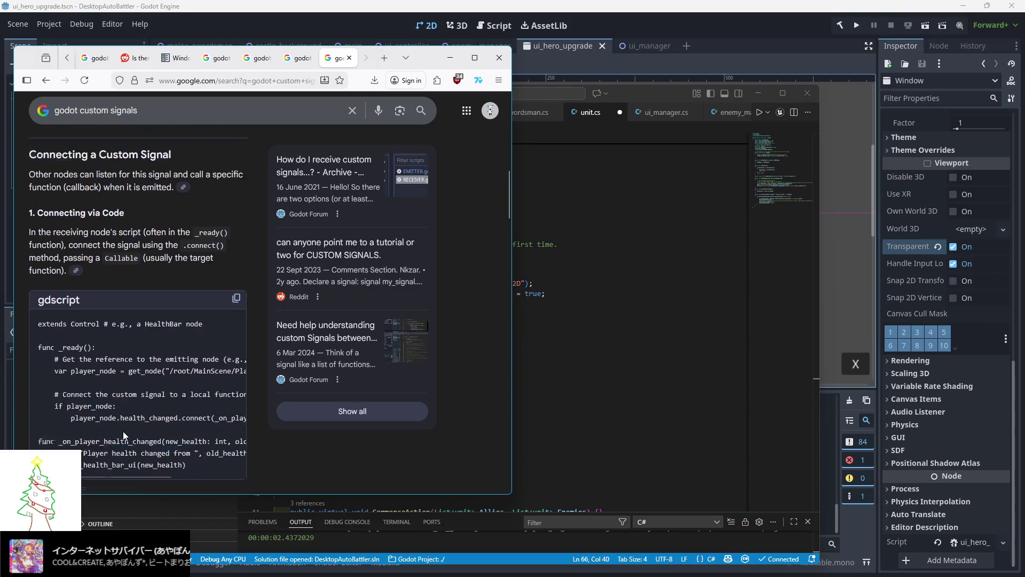
scroll(120, 427, up, 8)
scroll(117, 414, down, 8)
scroll(114, 408, down, 4)
scroll(109, 409, up, 6)
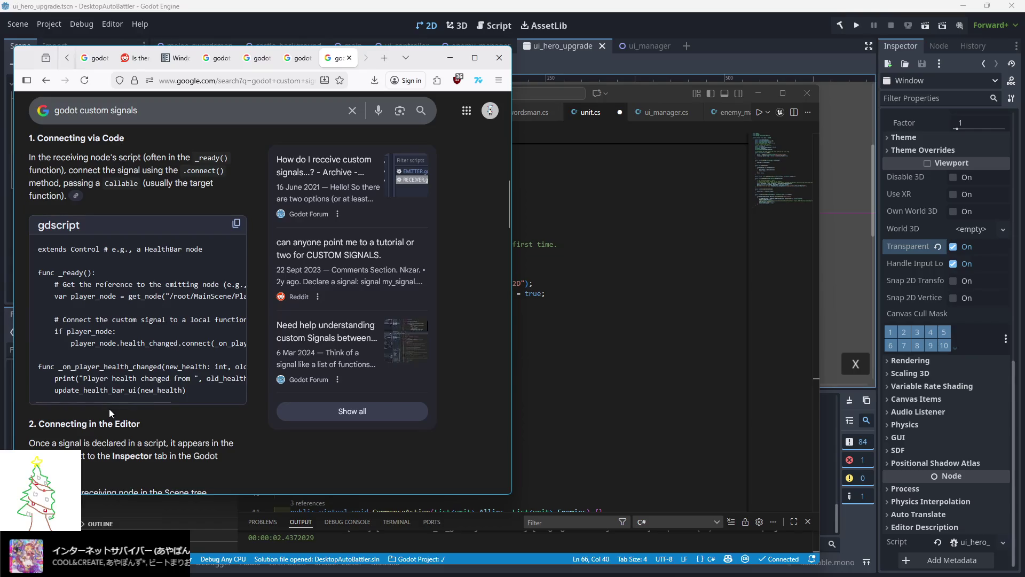
scroll(109, 414, up, 5)
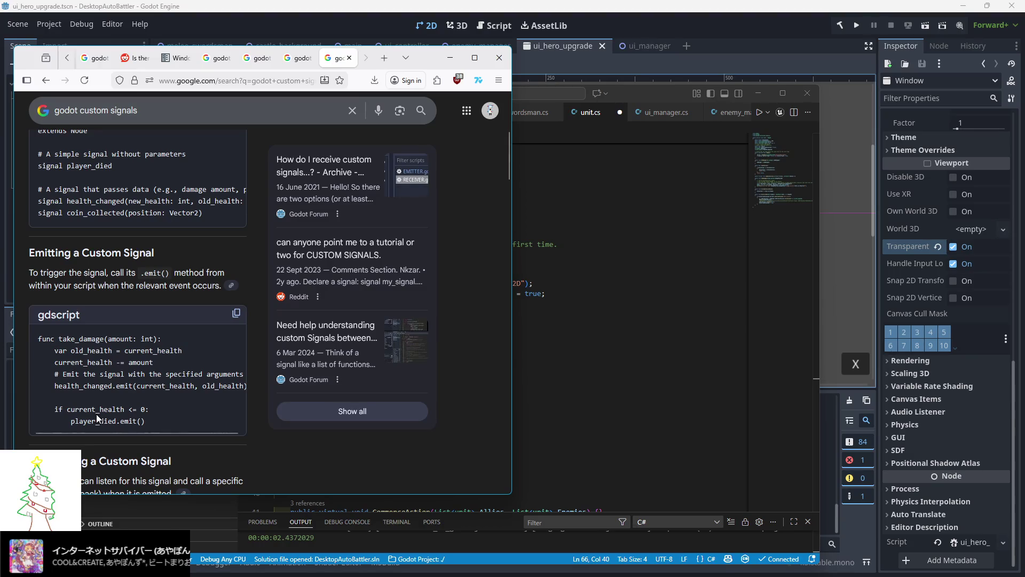
scroll(96, 418, up, 4)
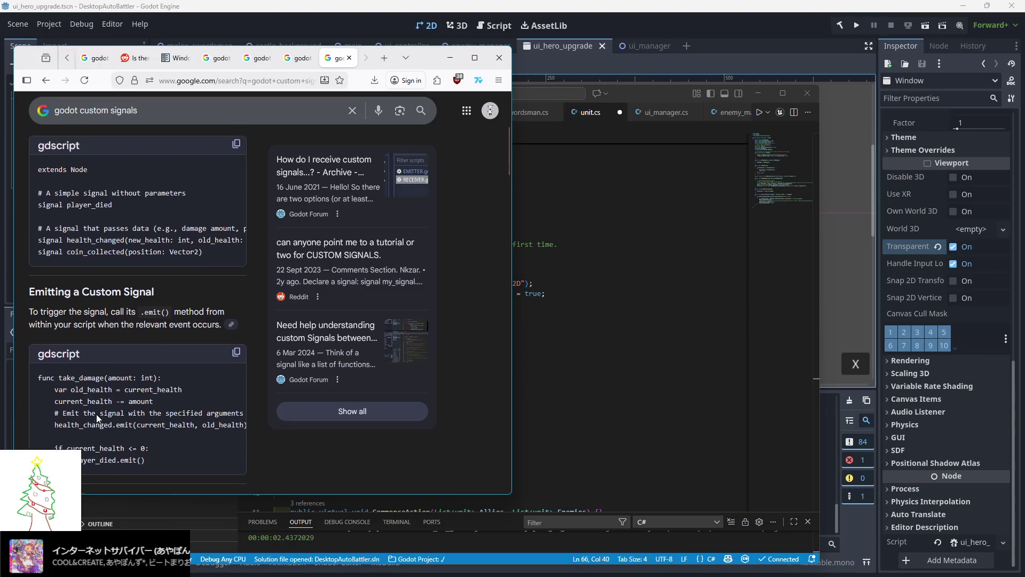
scroll(96, 415, up, 1)
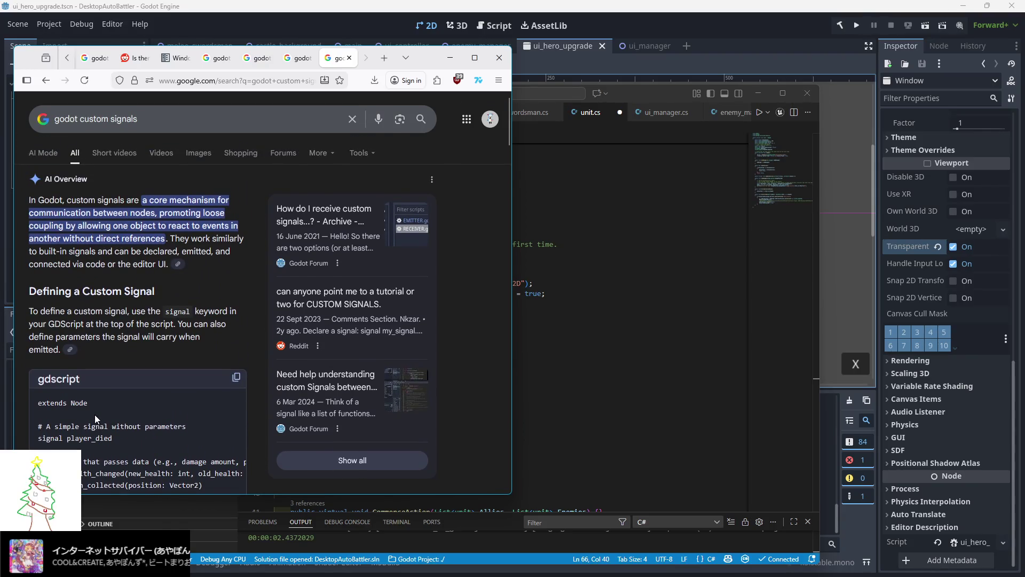
scroll(95, 415, down, 1)
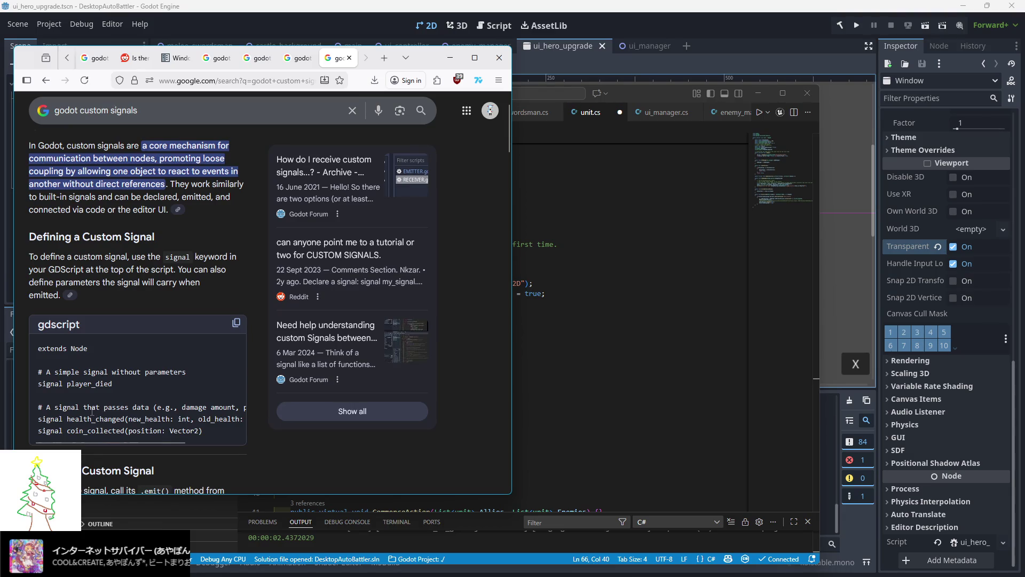
click(343, 330)
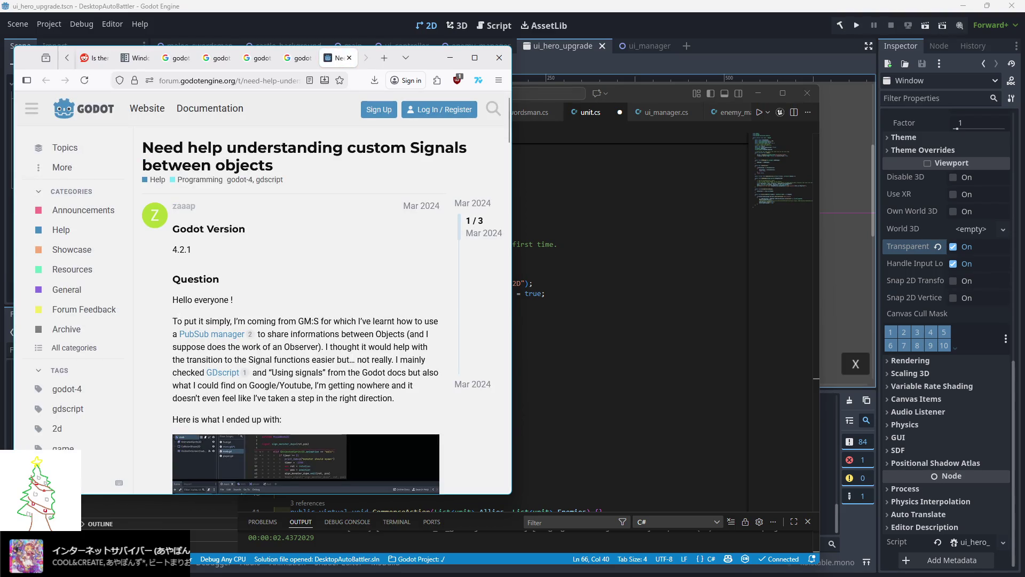
Read the forum replies' signal-parameter examples, then go back to unit.cs's _Ready method
scroll(177, 323, down, 5)
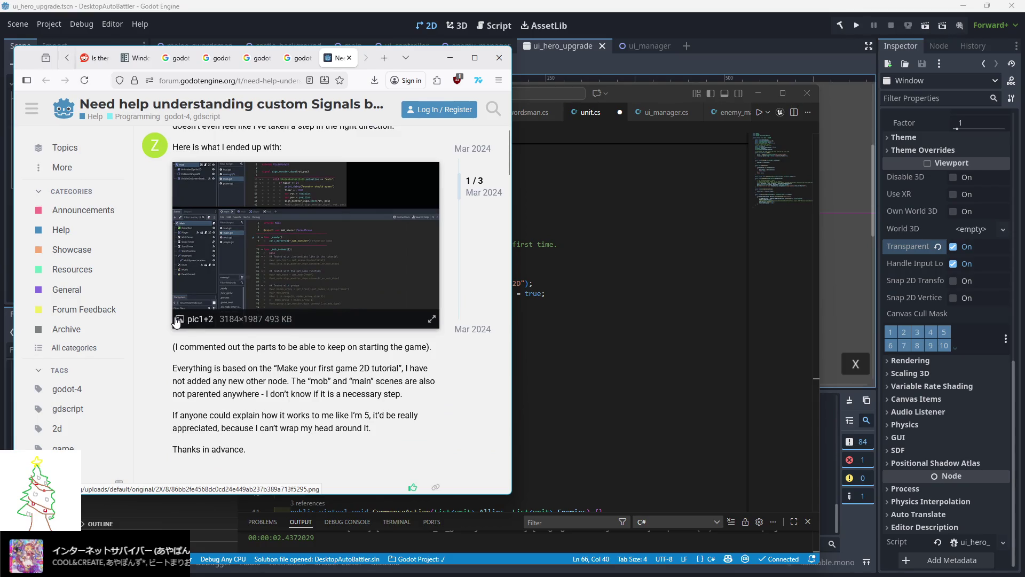
scroll(171, 324, down, 5)
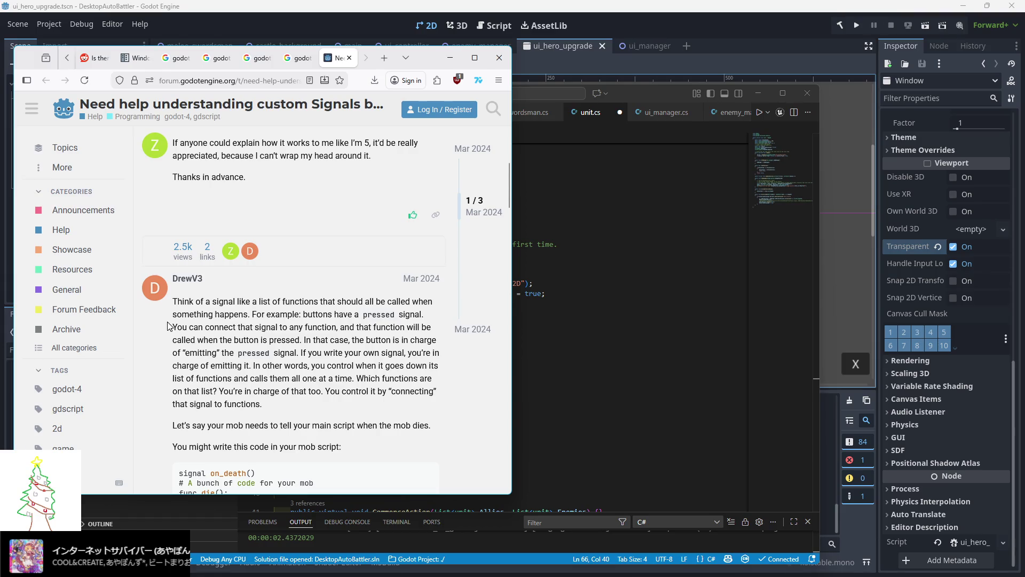
scroll(169, 323, down, 5)
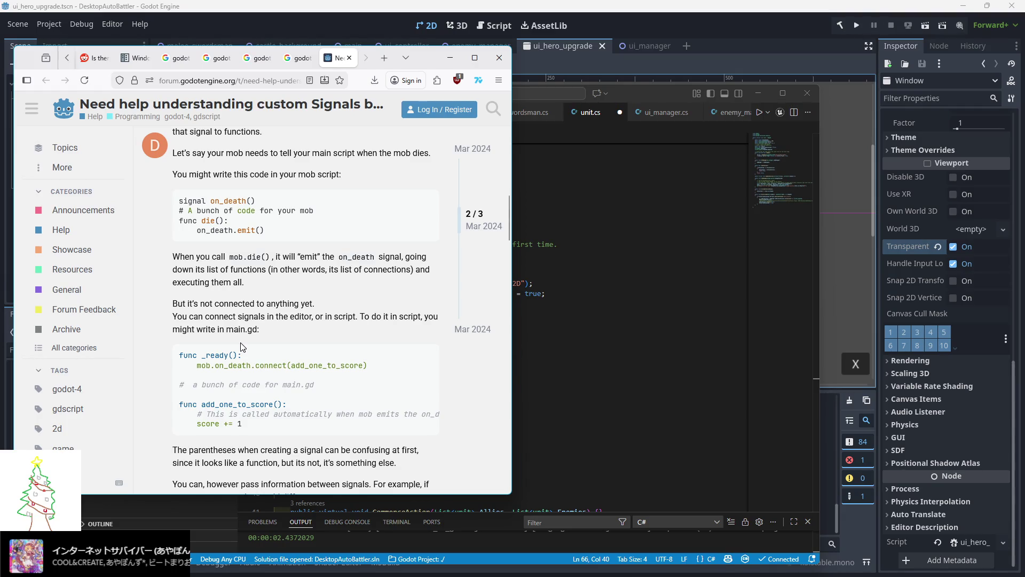
scroll(240, 347, down, 4)
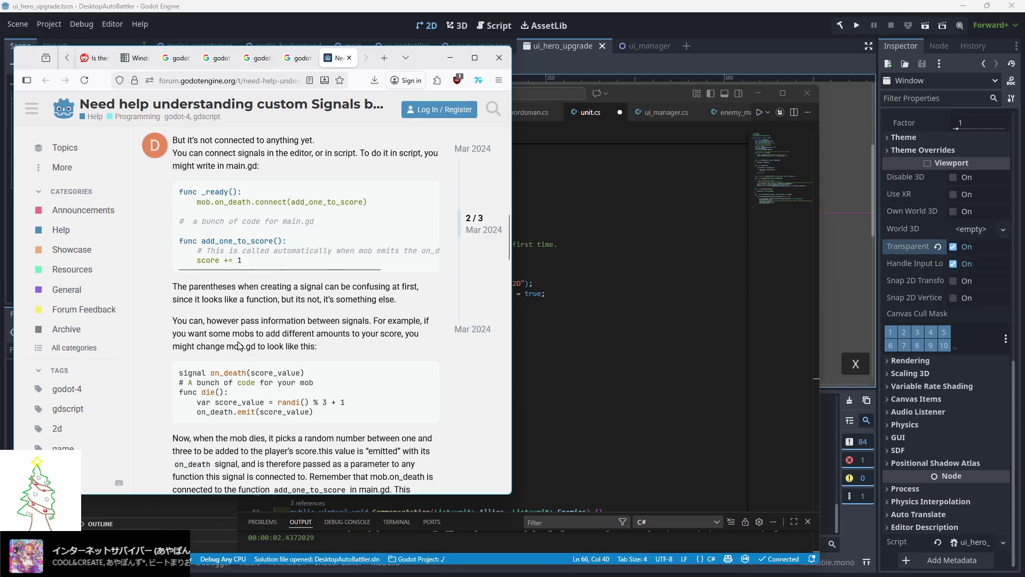
scroll(240, 347, down, 2)
scroll(304, 320, down, 2)
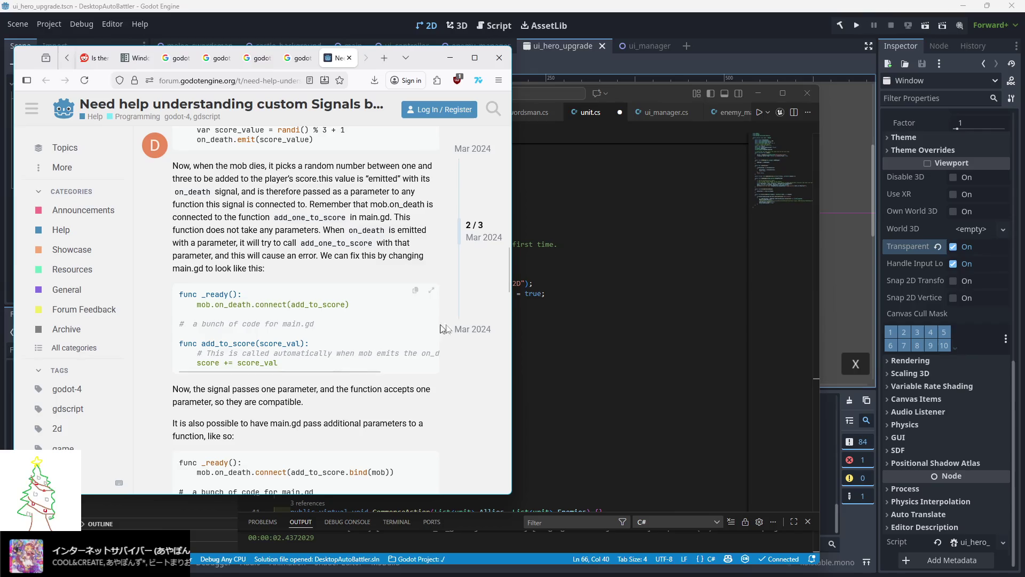
click(534, 313)
scroll(387, 319, up, 1)
scroll(382, 319, up, 2)
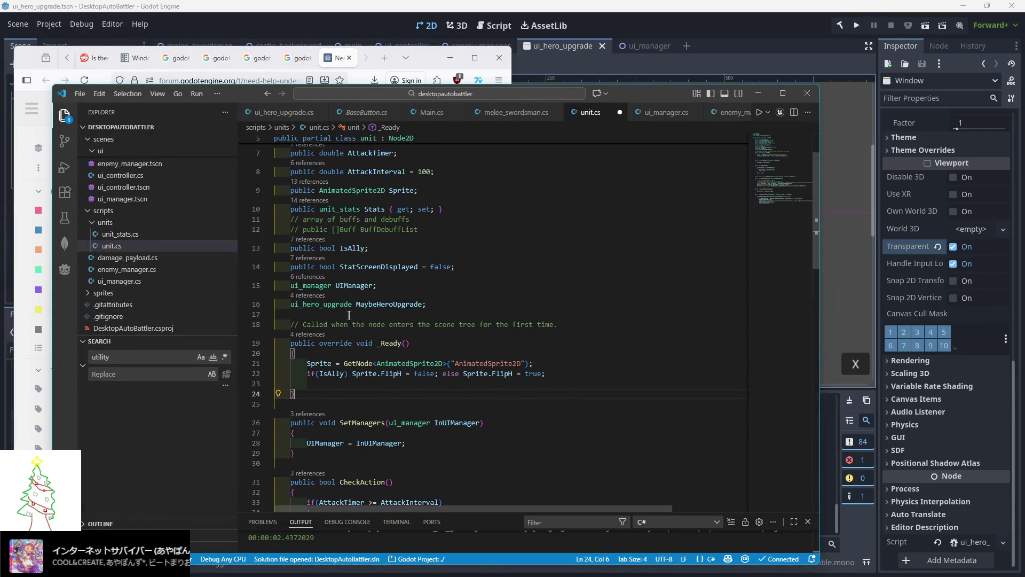
Add a 'Signal DamageTaken;' line below the MaybeHeroUpgrade field in unit.cs
scroll(336, 319, up, 2)
scroll(329, 321, down, 2)
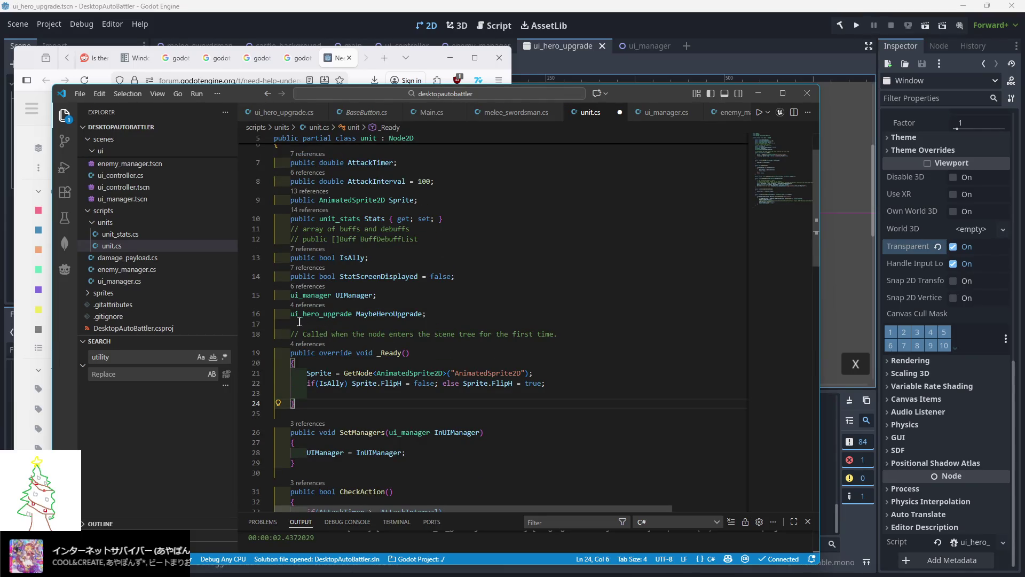
scroll(290, 324, down, 2)
scroll(288, 324, up, 2)
scroll(288, 324, up, 2)
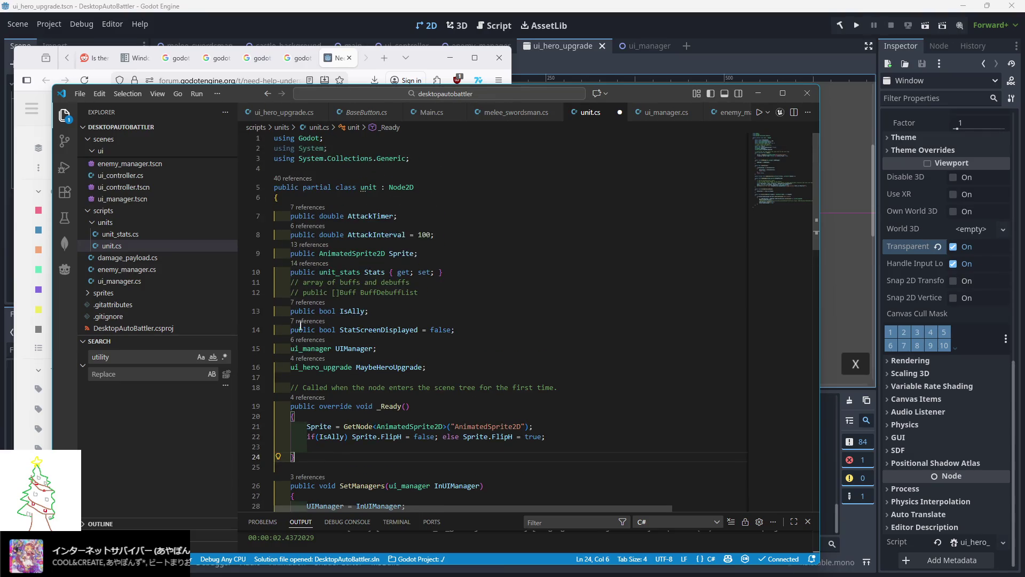
scroll(291, 324, down, 1)
click(453, 343)
key(Return)
text(Signal)
key(Escape)
text(D)
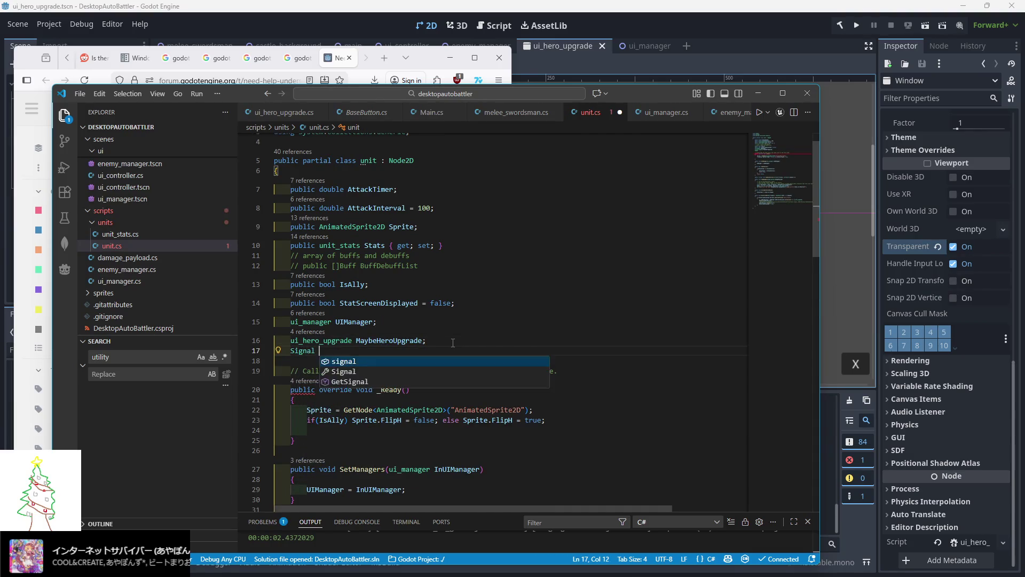
text(a)
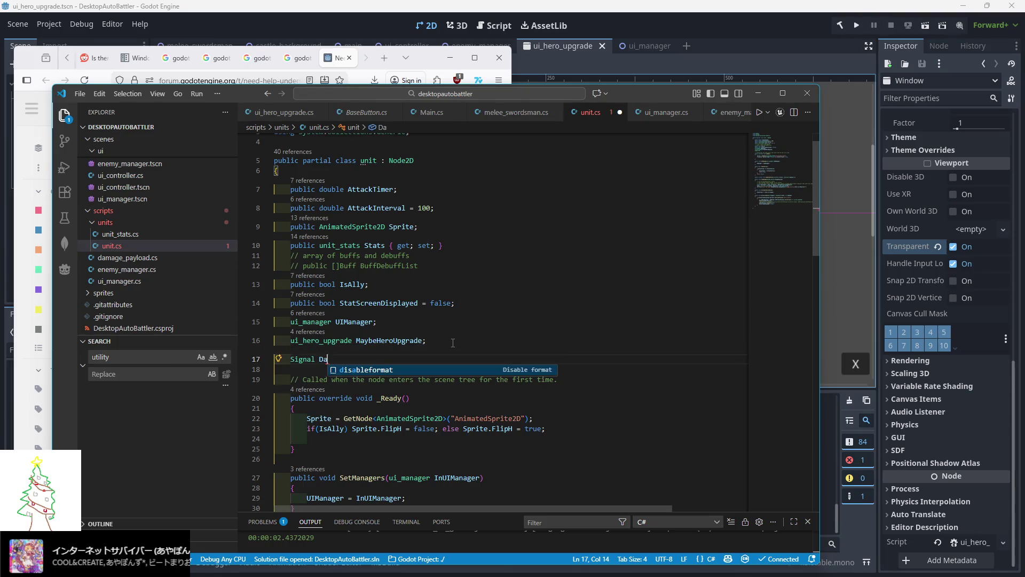
text(mageTaken;)
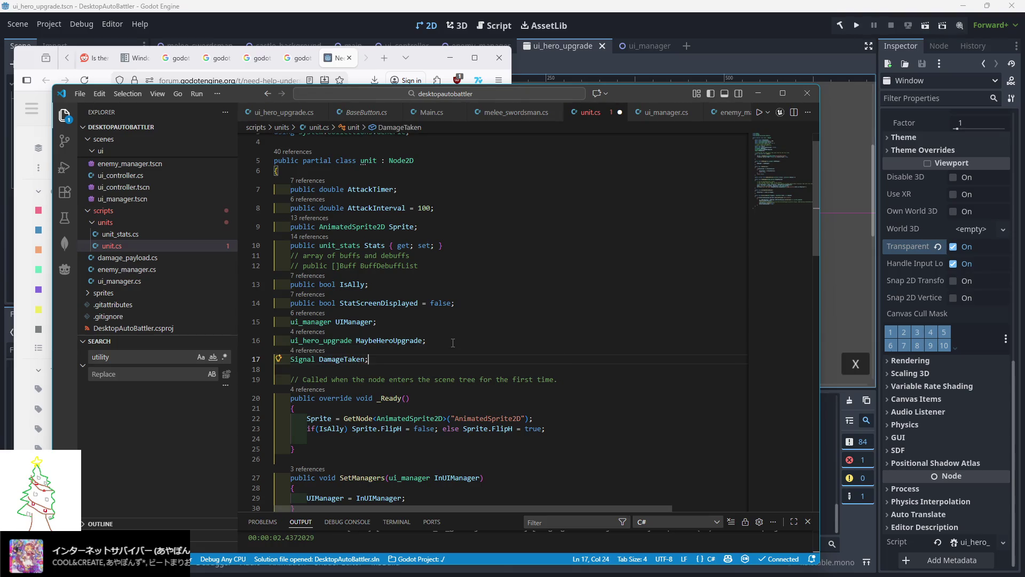
Make the declaration 'public Signal DamageTaken;', save unit.cs, and show ui_hero_upgrade.cs
scroll(416, 308, down, 4)
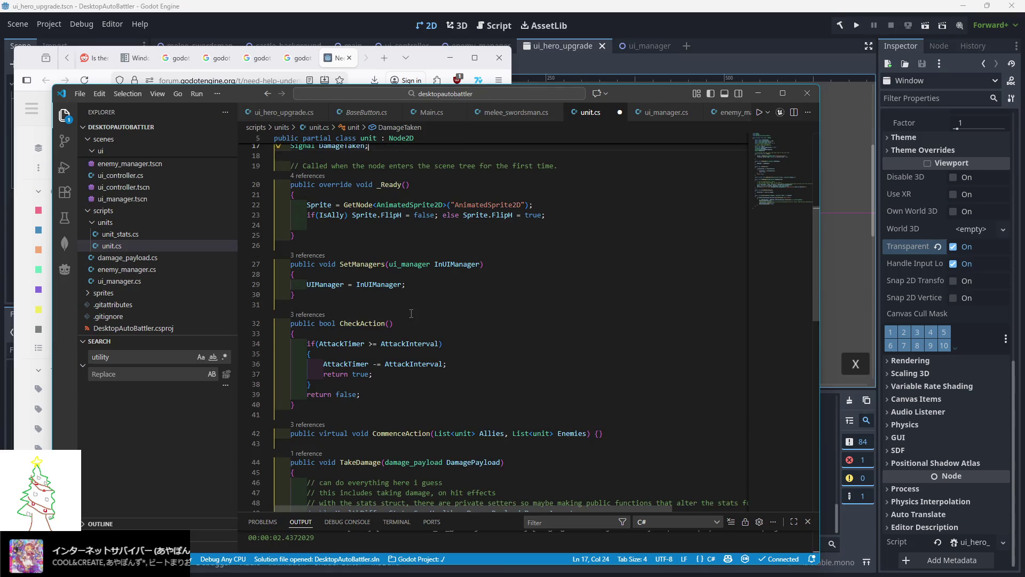
scroll(410, 313, down, 8)
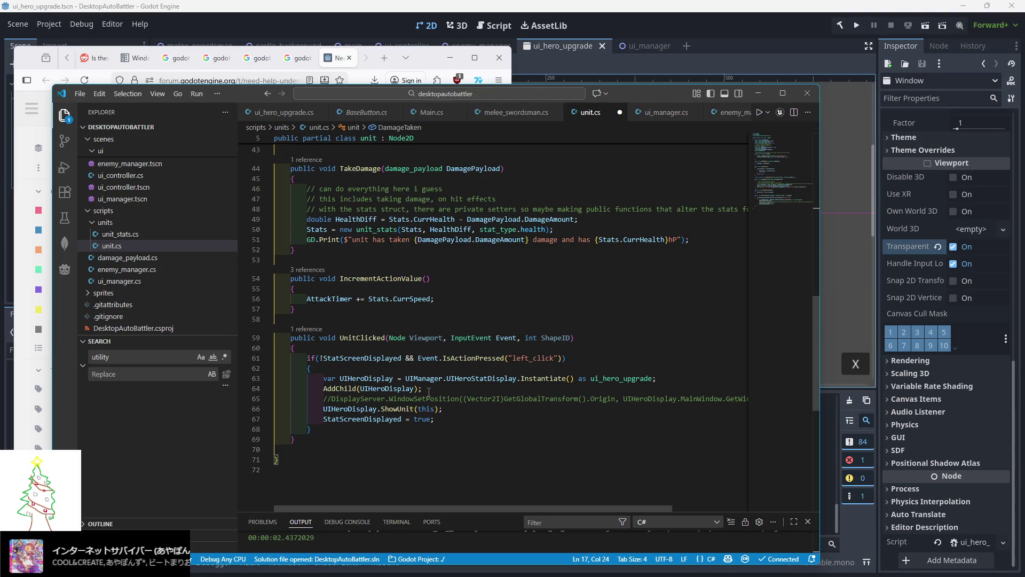
ctrl+click(399, 410)
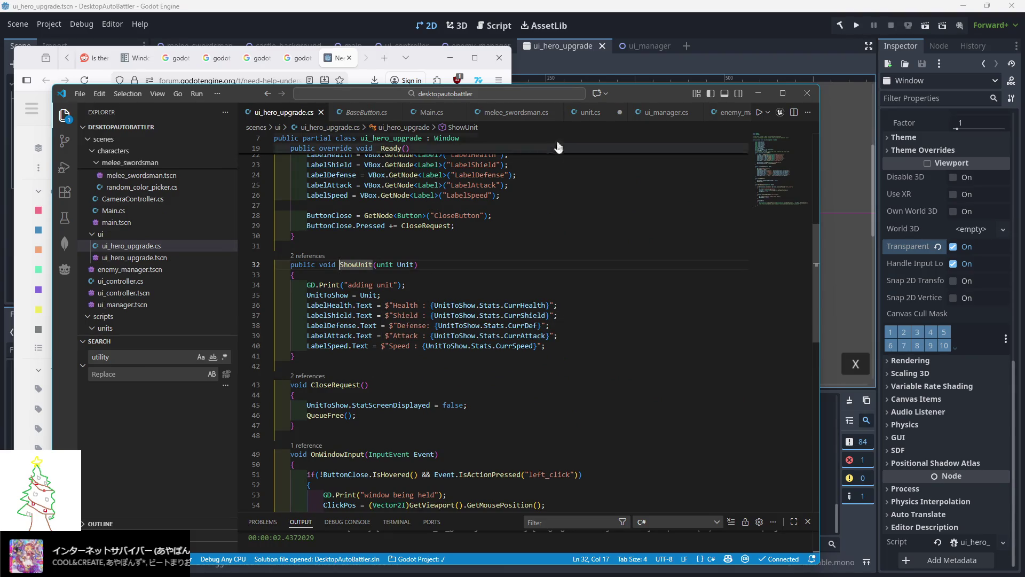
key(alt+Left)
scroll(354, 250, up, 10)
click(291, 386)
text(public)
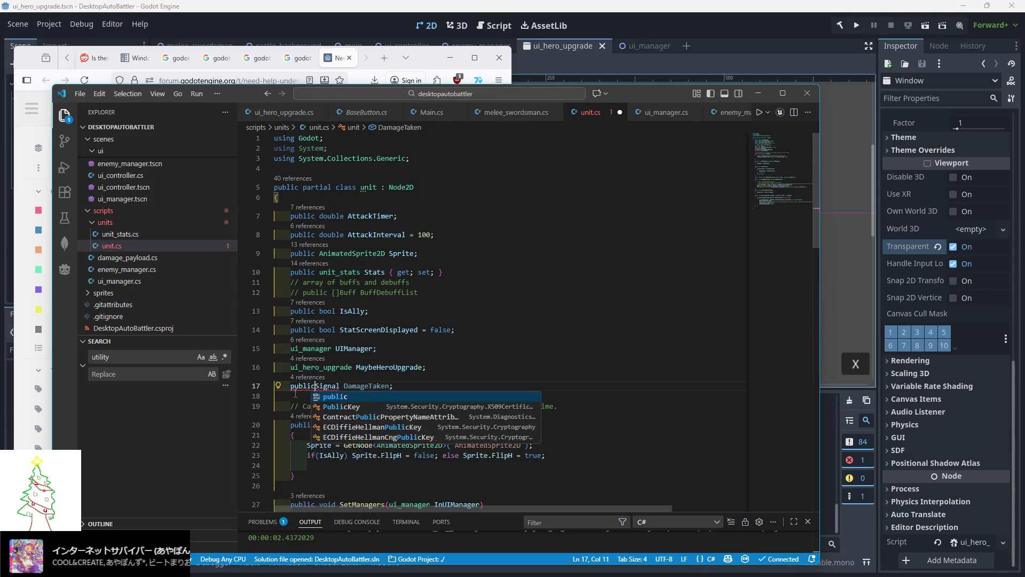
key(ctrl+s)
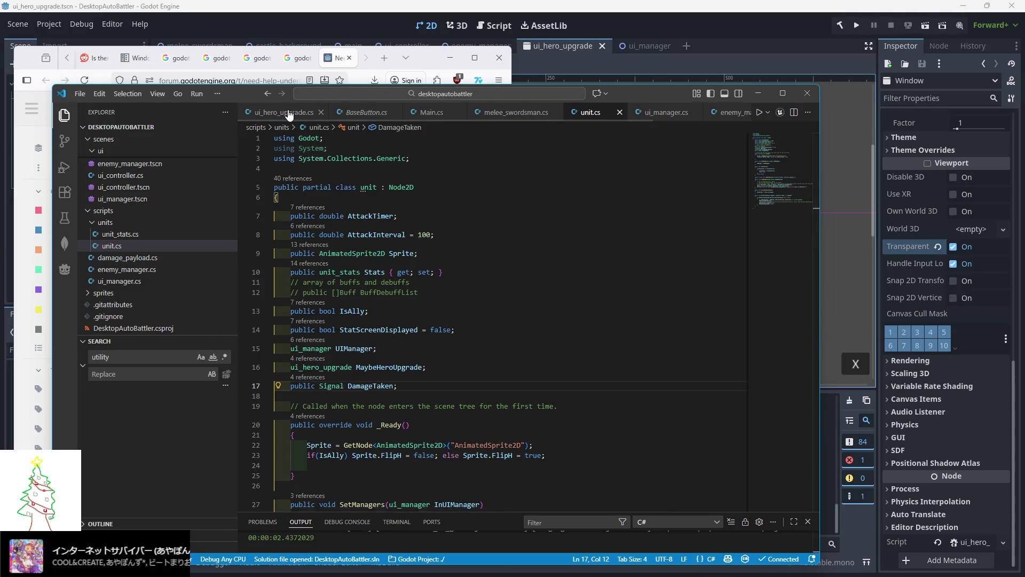
click(289, 112)
scroll(389, 335, up, 3)
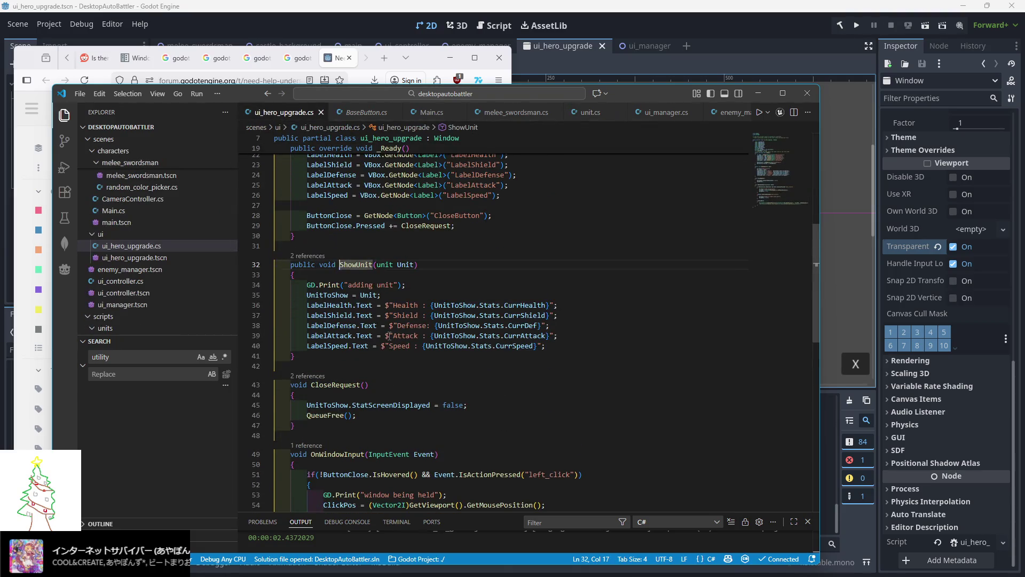
Add 'UnitToShow.DamageTaken += UpdateUI;' after 'UnitToShow = Unit;' in ShowUnit
click(420, 291)
key(Return)
text(UnitToShow.Dama)
key(Tab)
text(+=)
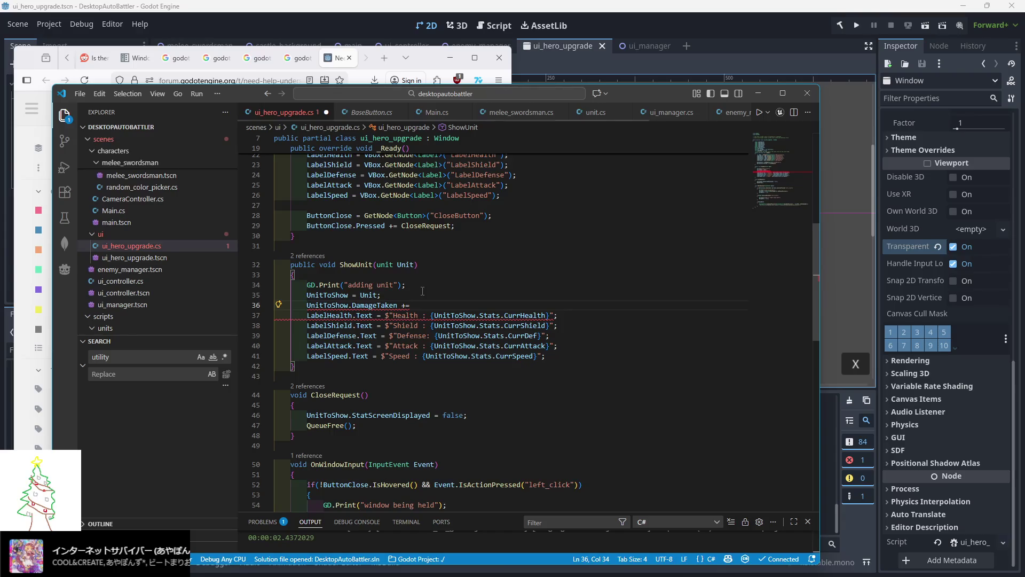
mouse_move(325, 305)
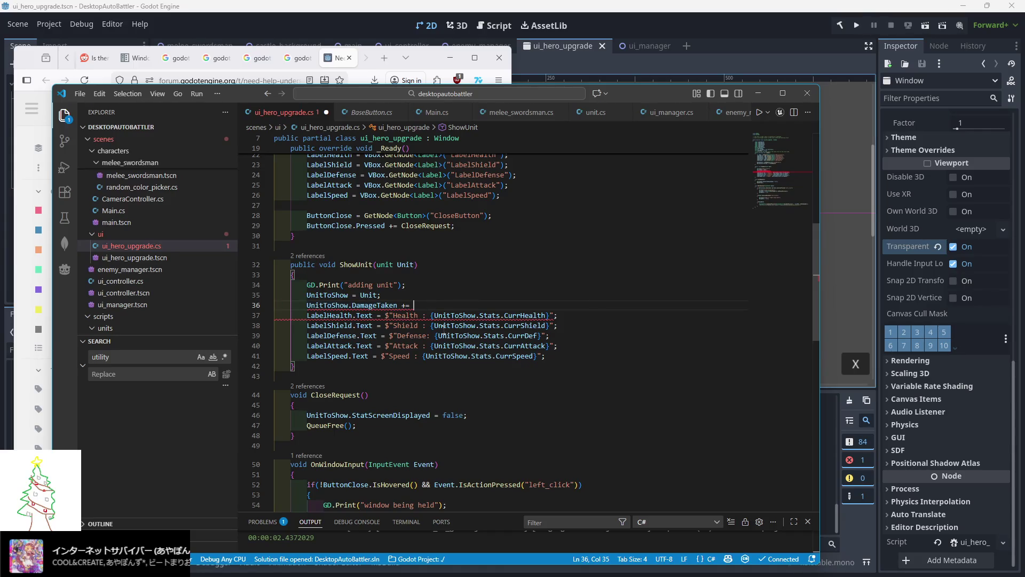
scroll(443, 327, up, 1)
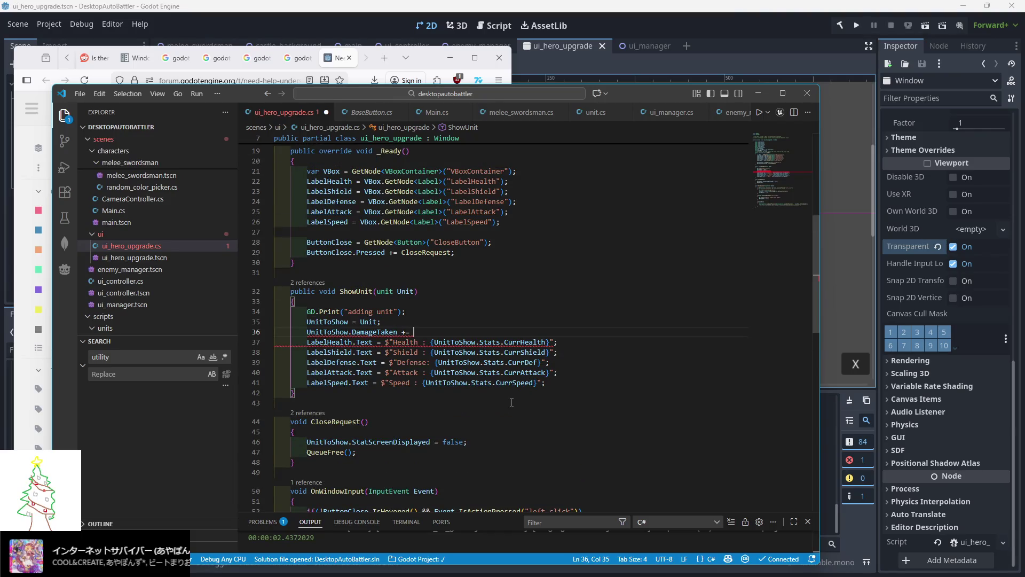
text(UpdateUI;)
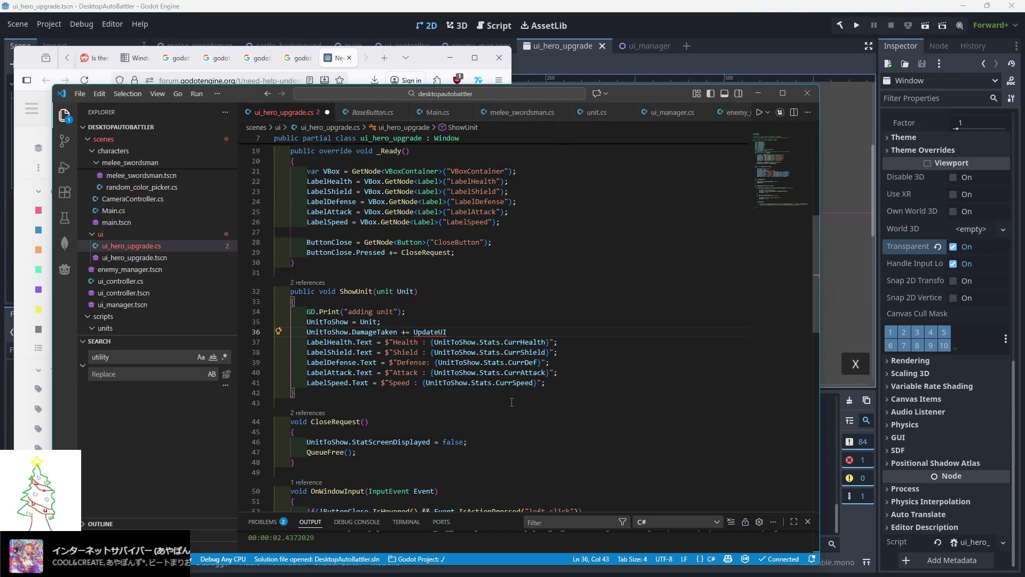
Create an empty 'void UpdateUI()' method below CloseRequest, then bring back the forum thread
scroll(389, 378, down, 4)
click(344, 365)
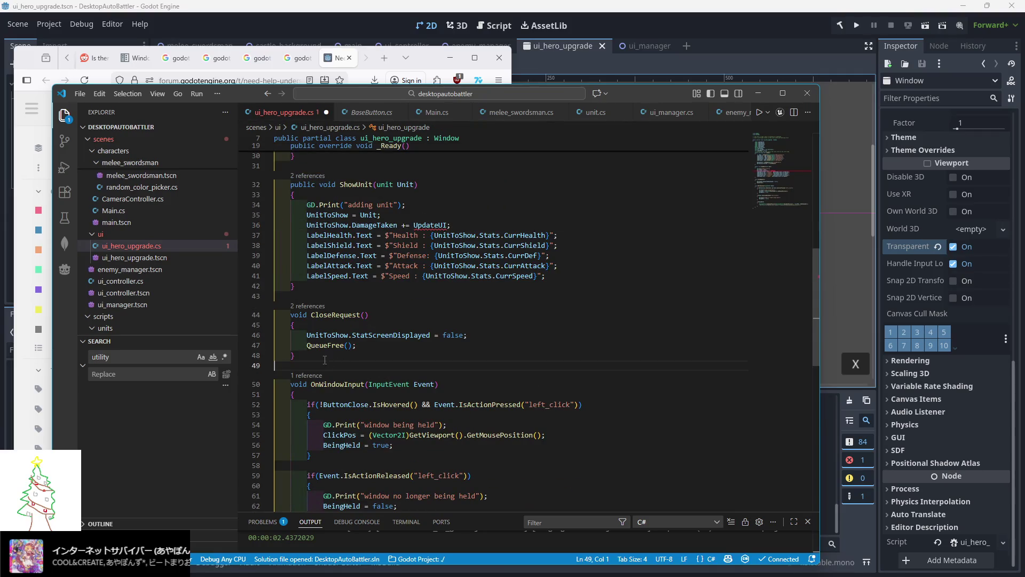
key(Return)
text(UpdateUI)
key(Home)
text(void)
key(End)
text(())
key(Return)
text({)
key(Return)
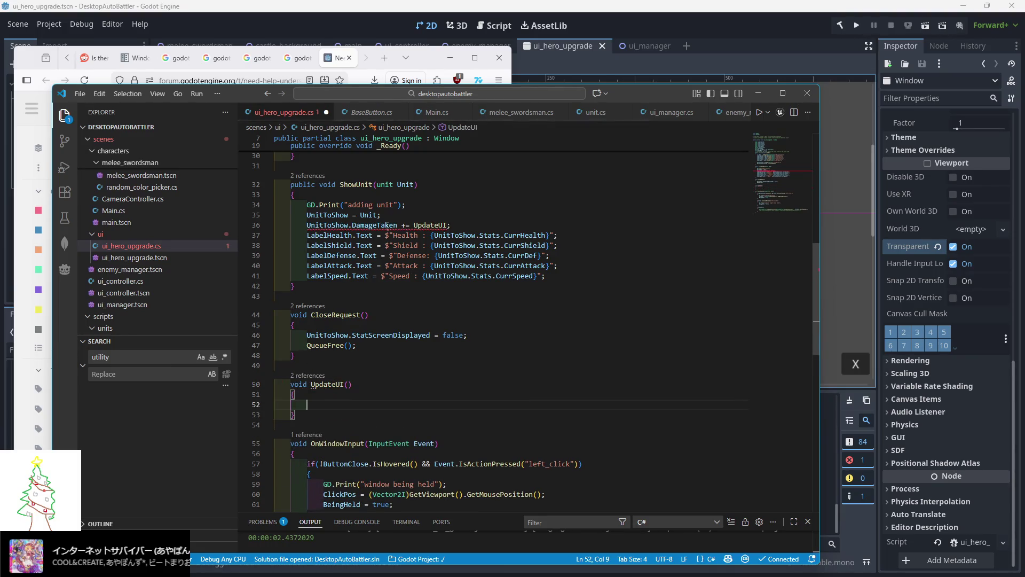
mouse_move(385, 224)
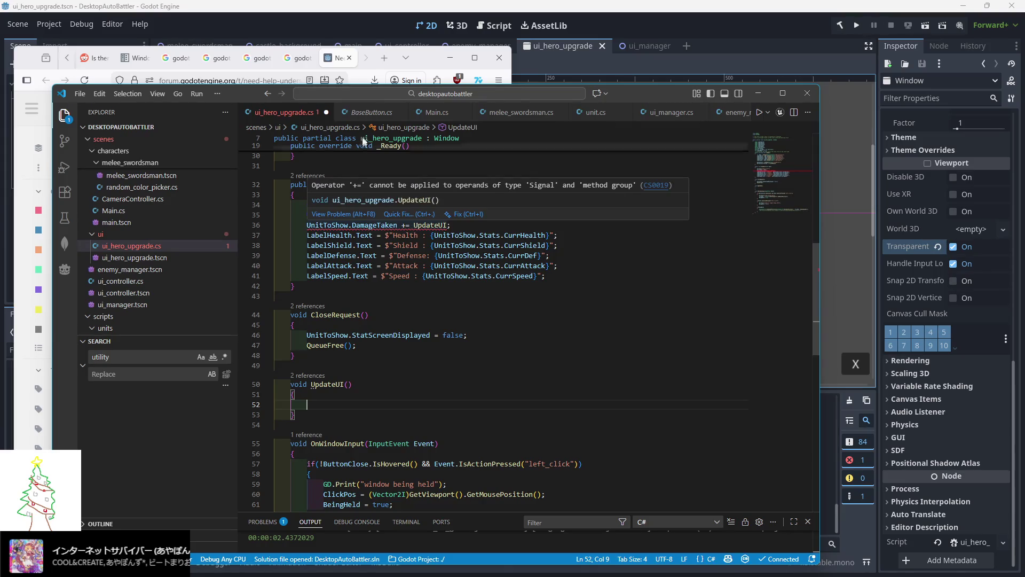
click(398, 50)
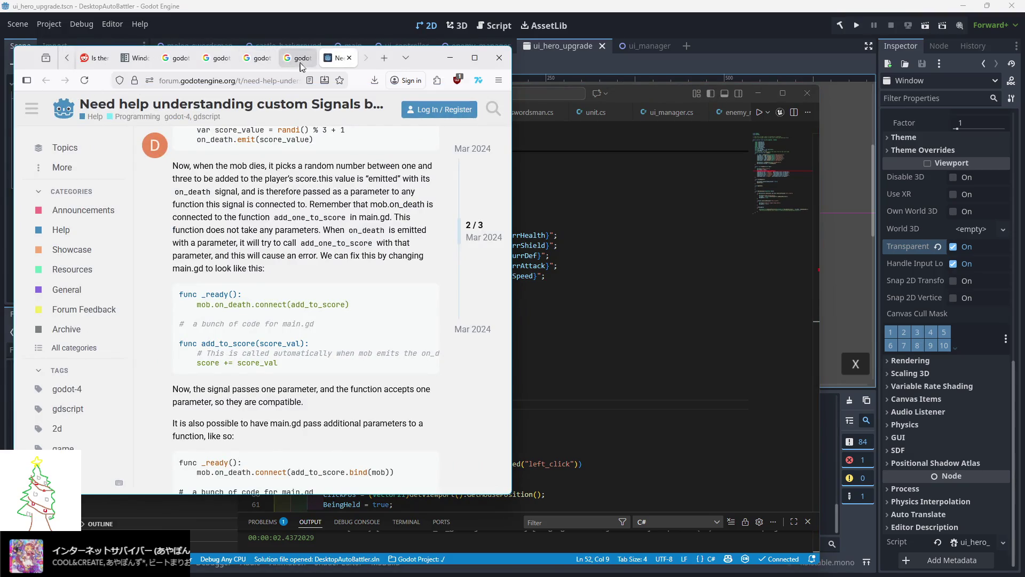
Close the forum thread, search 'godot custom method group signals', and read the expanded AI Overview
click(350, 58)
drag(138, 111, 79, 116)
mouse_move(83, 123)
text(custom method )
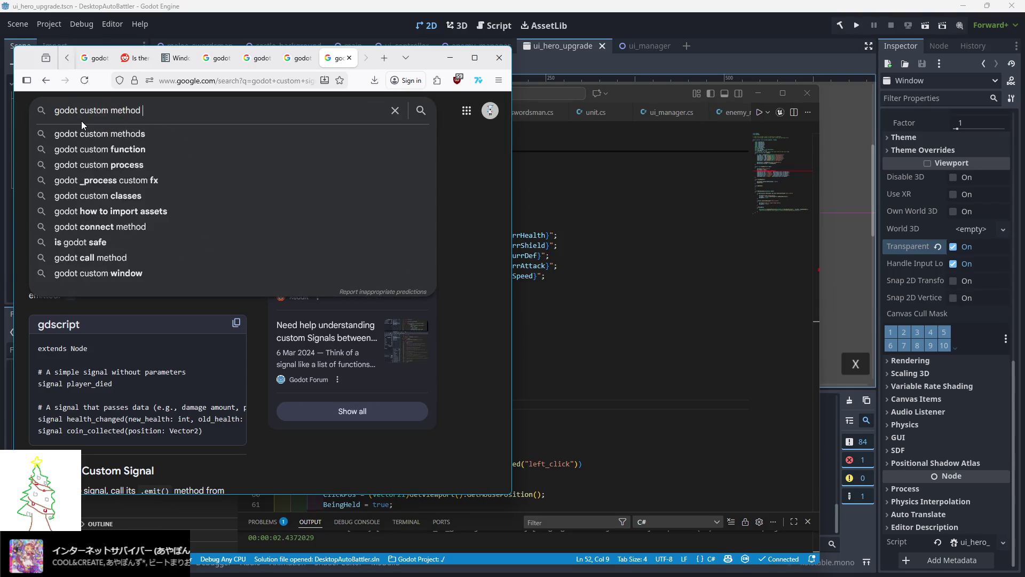
text(group signals)
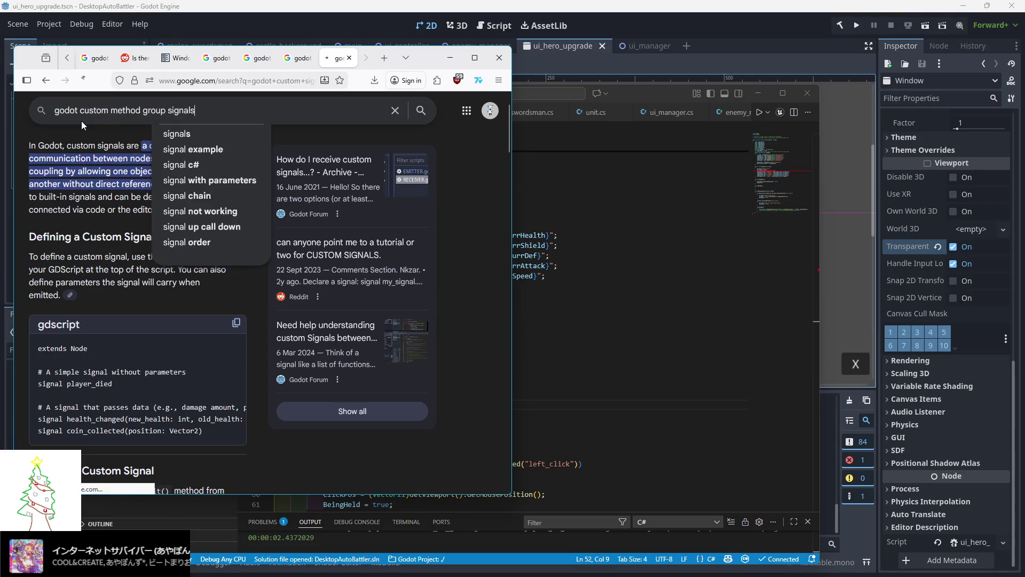
key(Return)
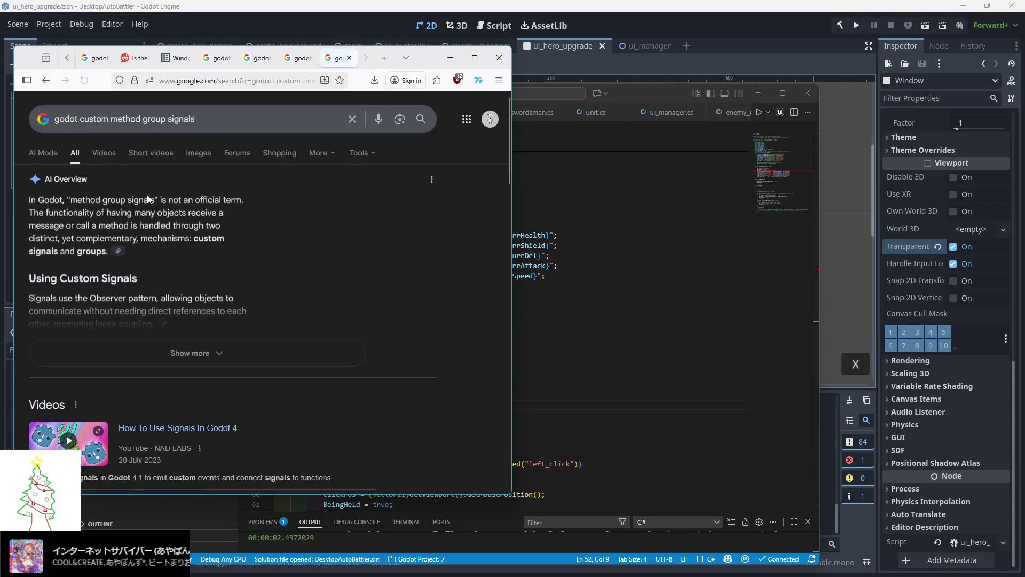
click(193, 353)
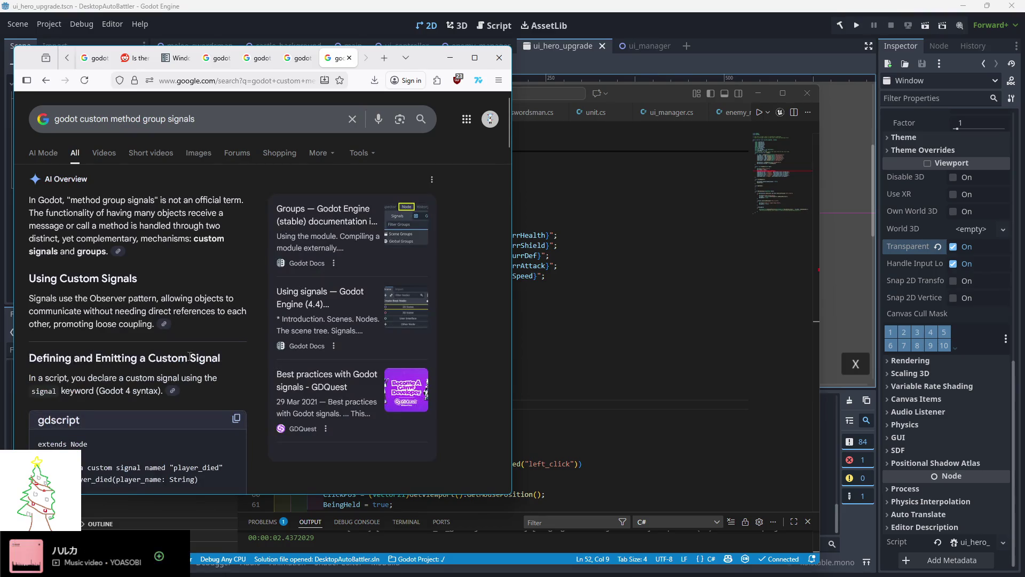
scroll(85, 345, down, 10)
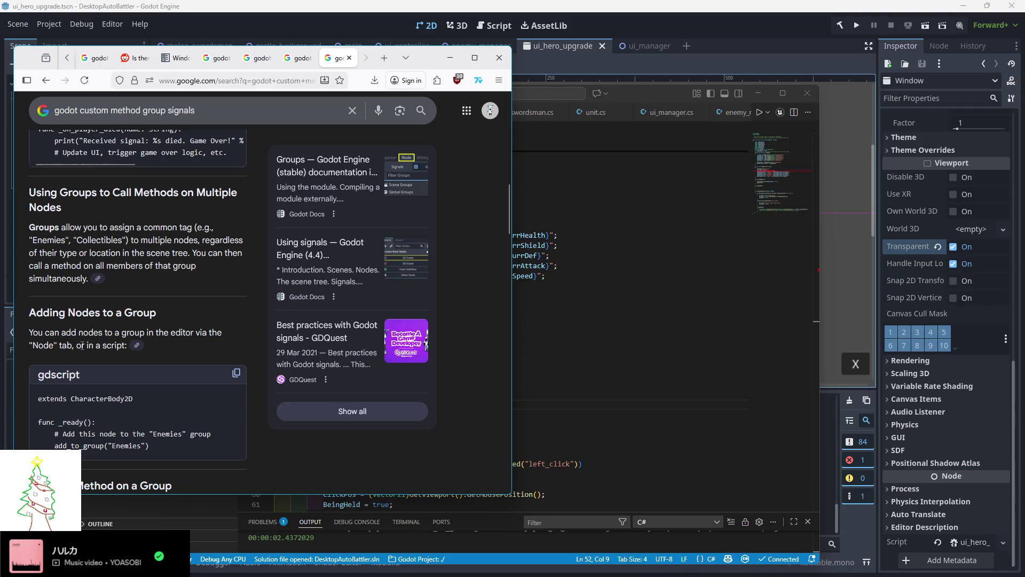
scroll(81, 345, down, 3)
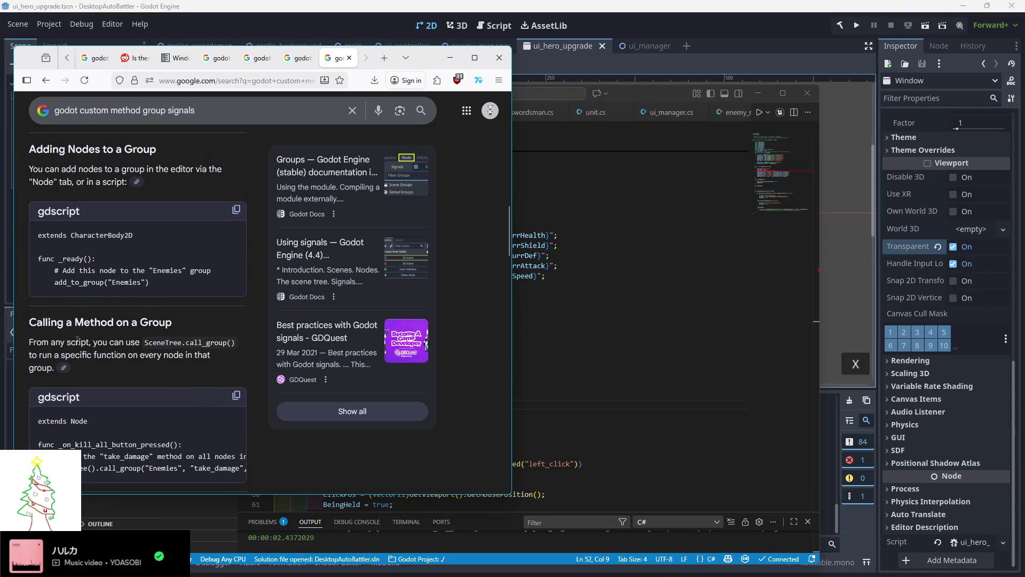
scroll(75, 342, down, 3)
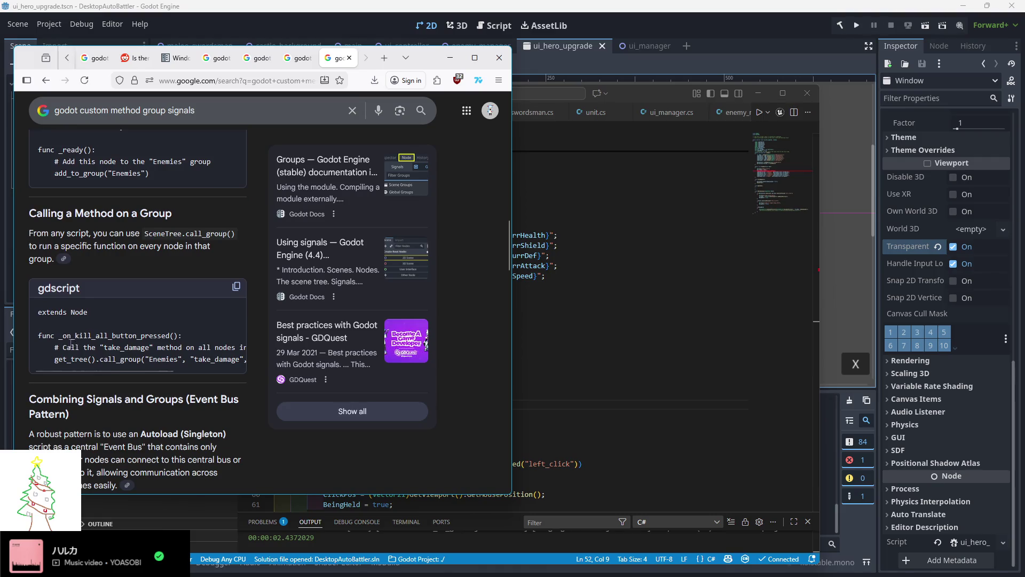
scroll(69, 343, down, 3)
scroll(65, 339, down, 10)
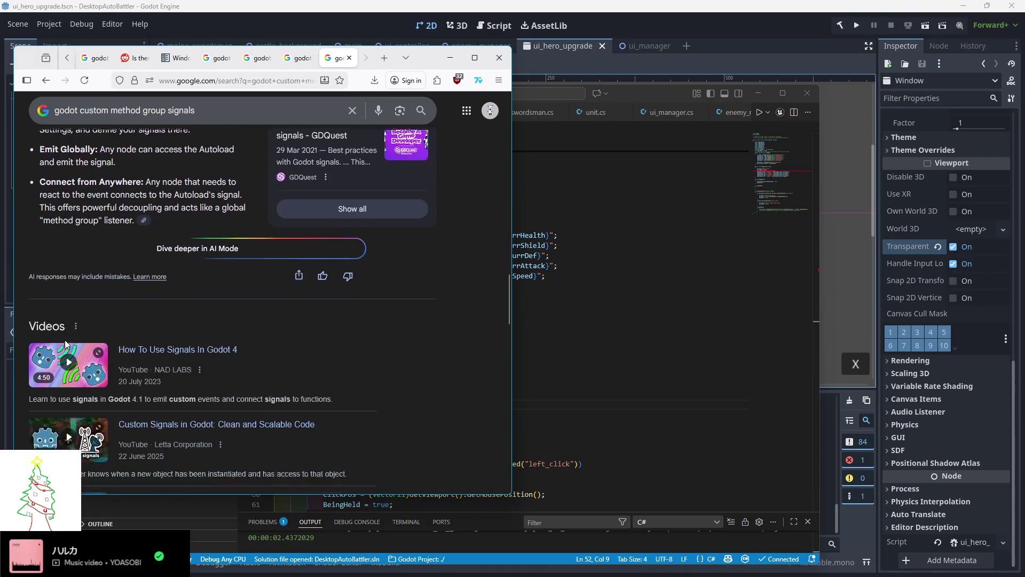
scroll(109, 338, up, 10)
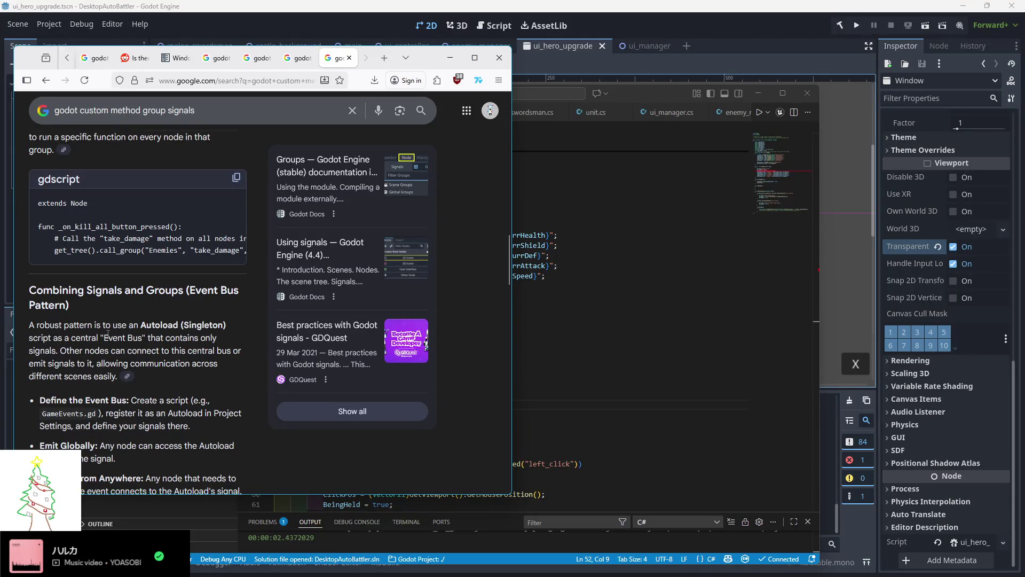
scroll(104, 335, down, 2)
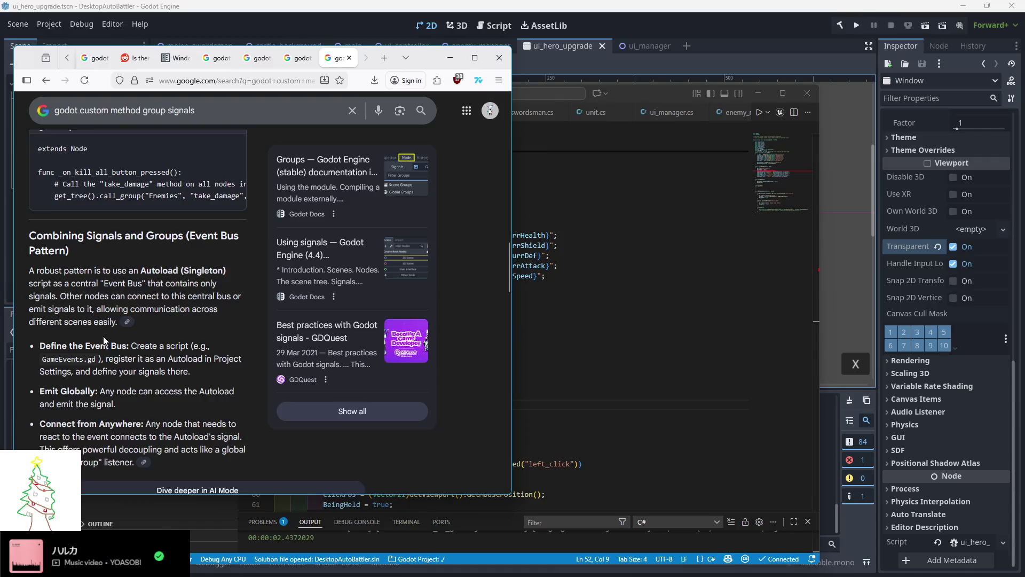
Search 'godot event bus' and open GDQuest's 'The Events bus singleton' result
mouse_move(196, 110)
mouse_down()
mouse_move(84, 119)
mouse_move(81, 139)
mouse_up()
text(event bus)
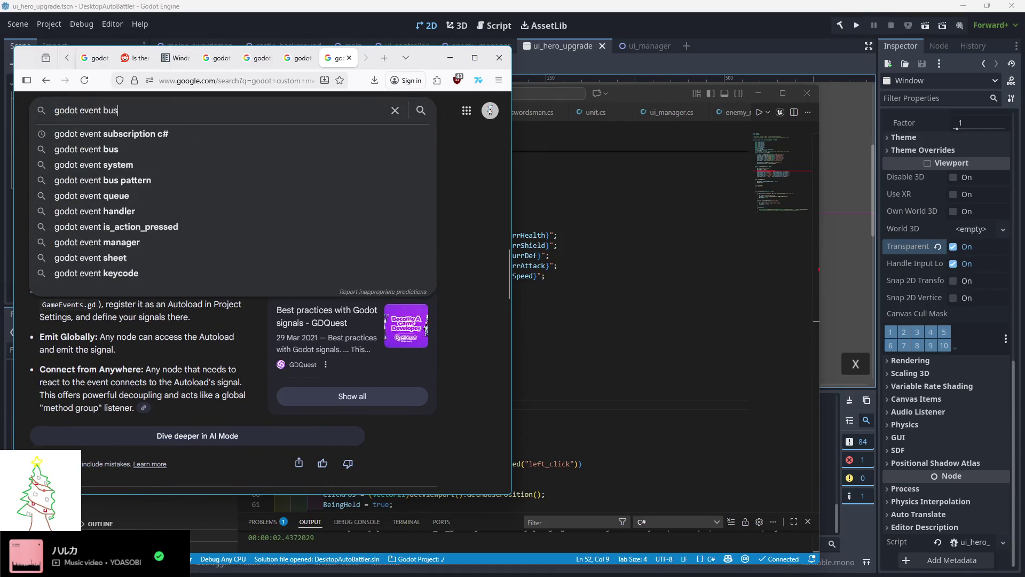
key(Return)
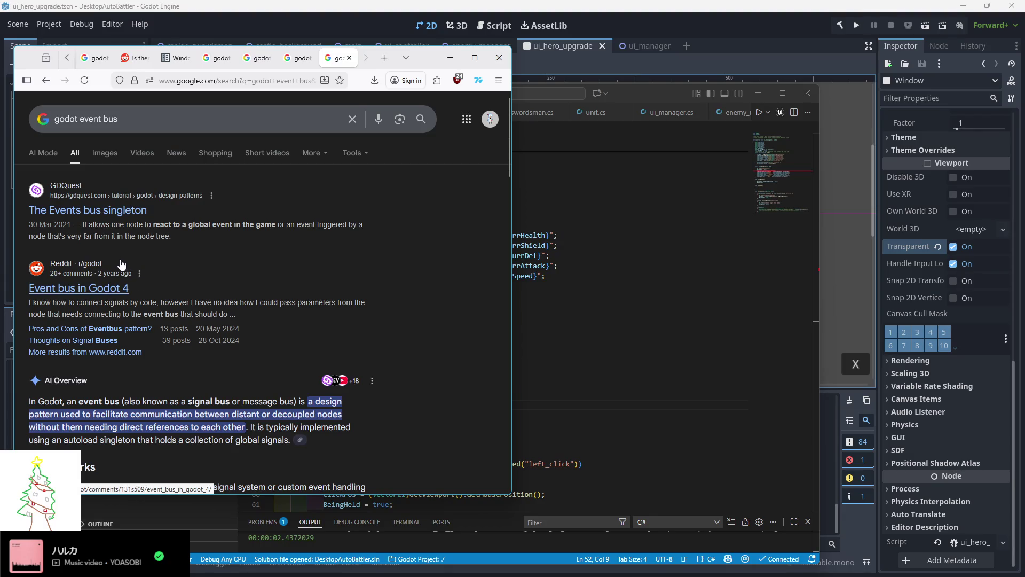
click(111, 211)
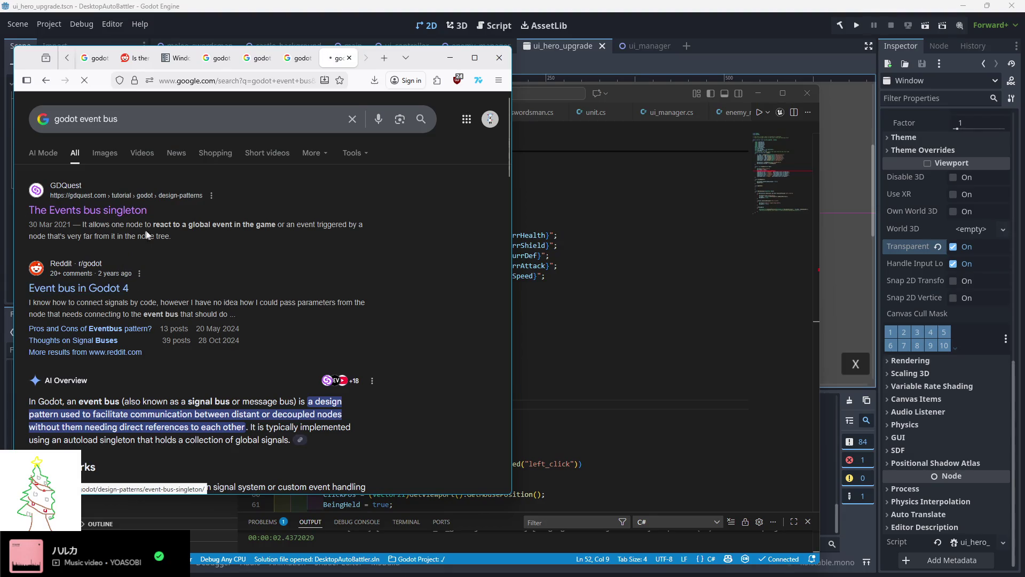
Read through the Events bus tutorial's UIActionMenu-to-UIEnergyBar example, returning to 'How to create a global event singleton'
scroll(150, 235, down, 5)
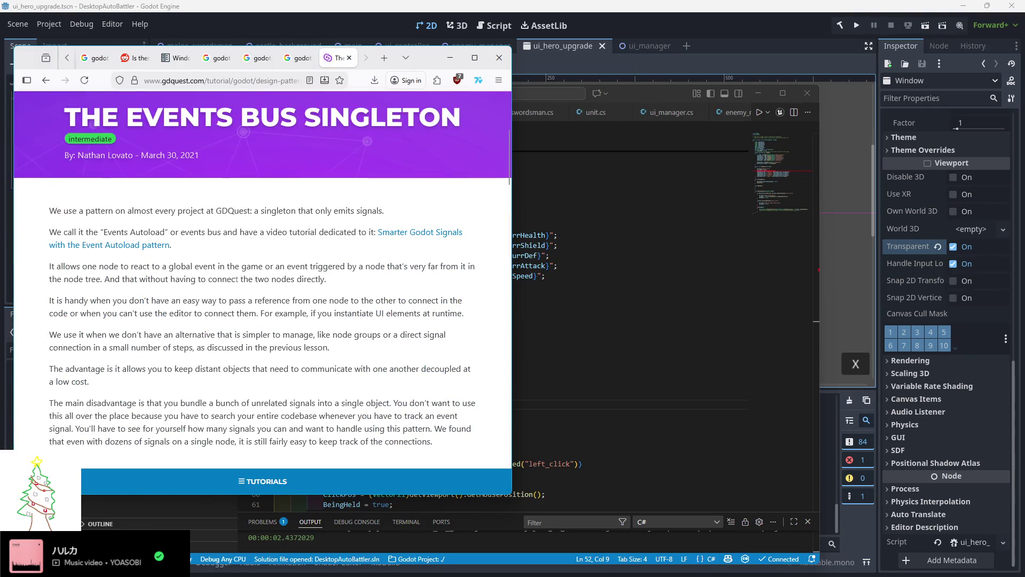
scroll(225, 281, down, 2)
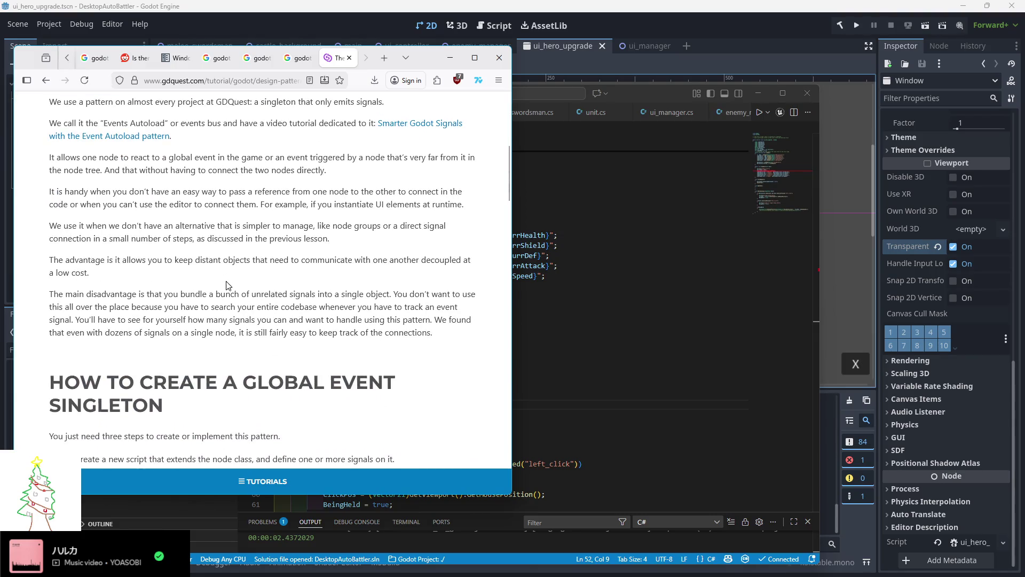
scroll(226, 281, down, 8)
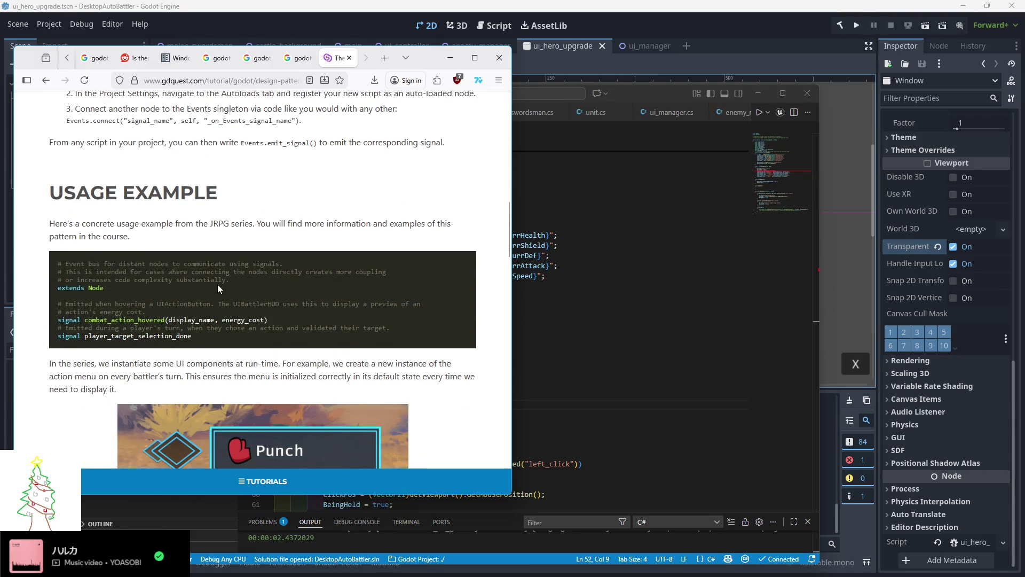
scroll(214, 286, down, 3)
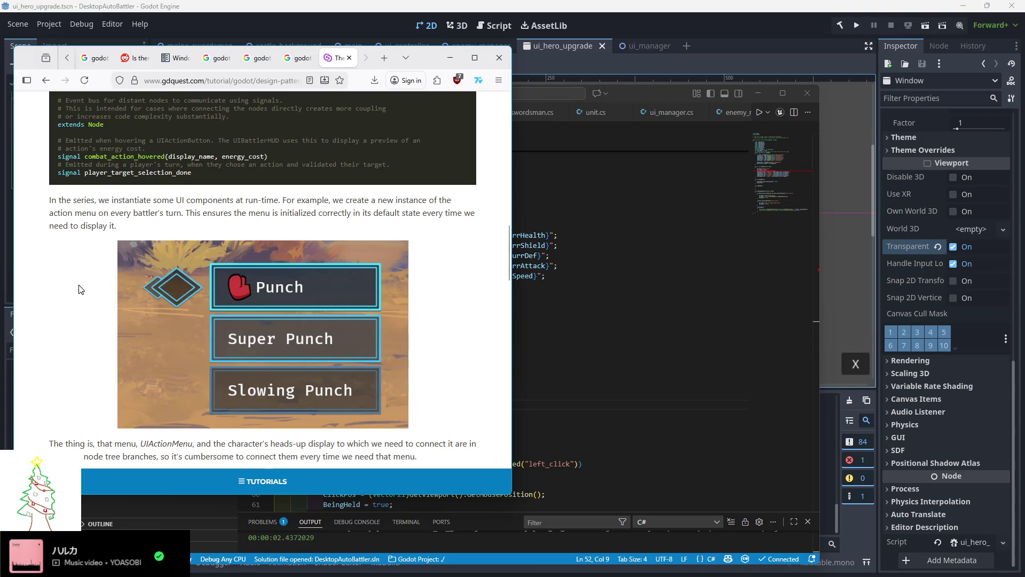
scroll(80, 289, down, 3)
scroll(80, 289, down, 2)
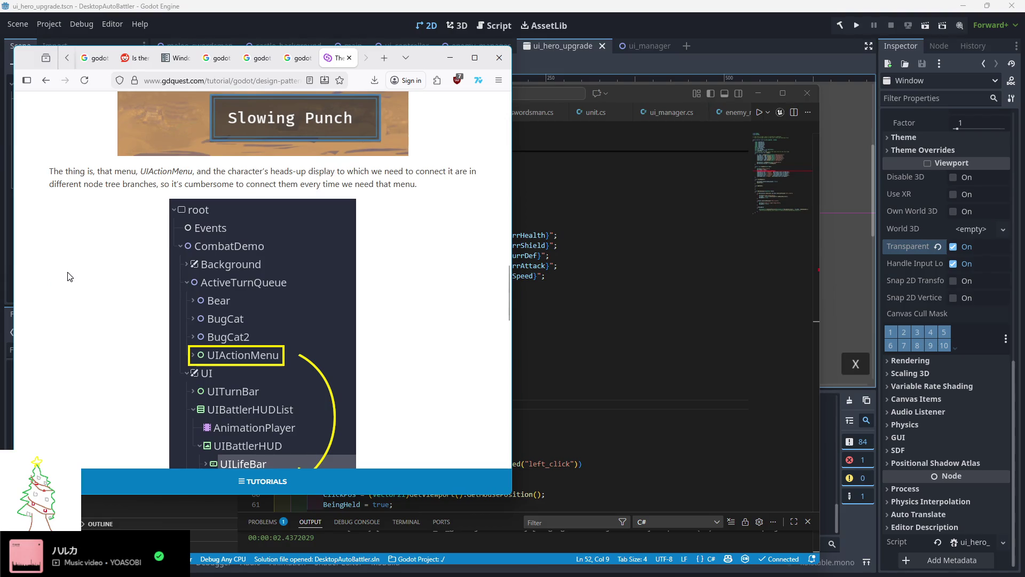
scroll(69, 276, down, 1)
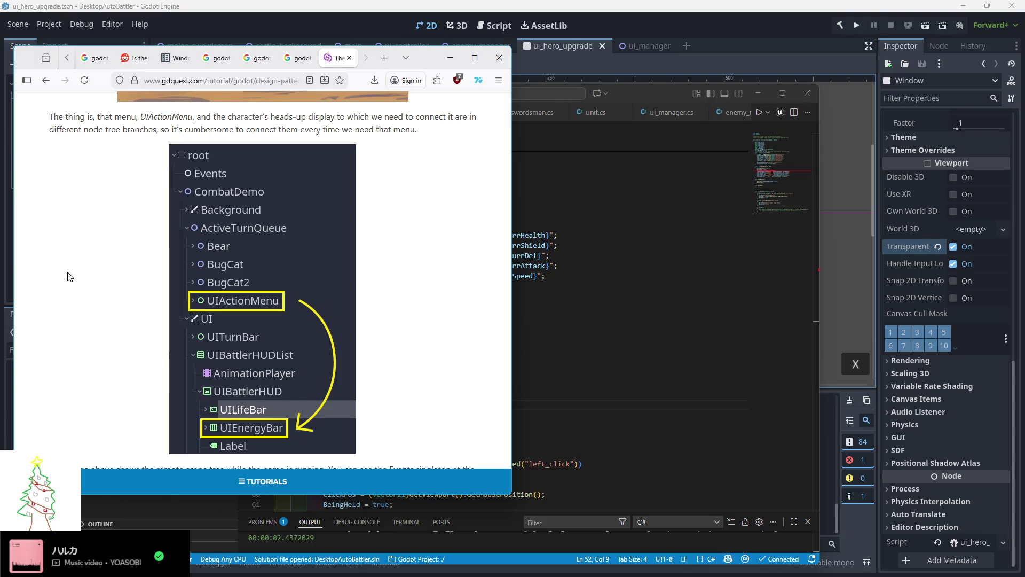
scroll(69, 276, down, 3)
scroll(69, 276, down, 2)
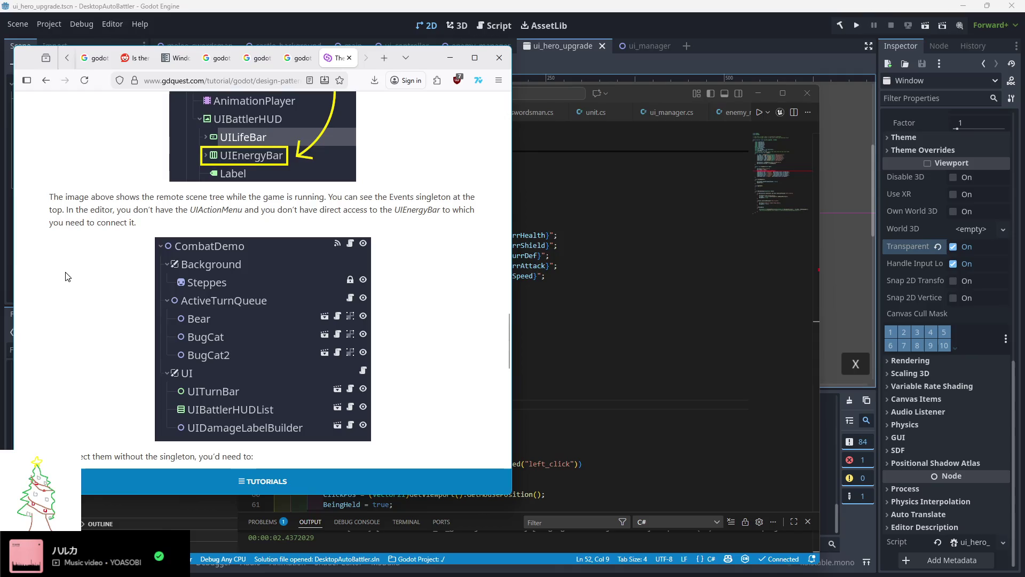
scroll(66, 277, down, 3)
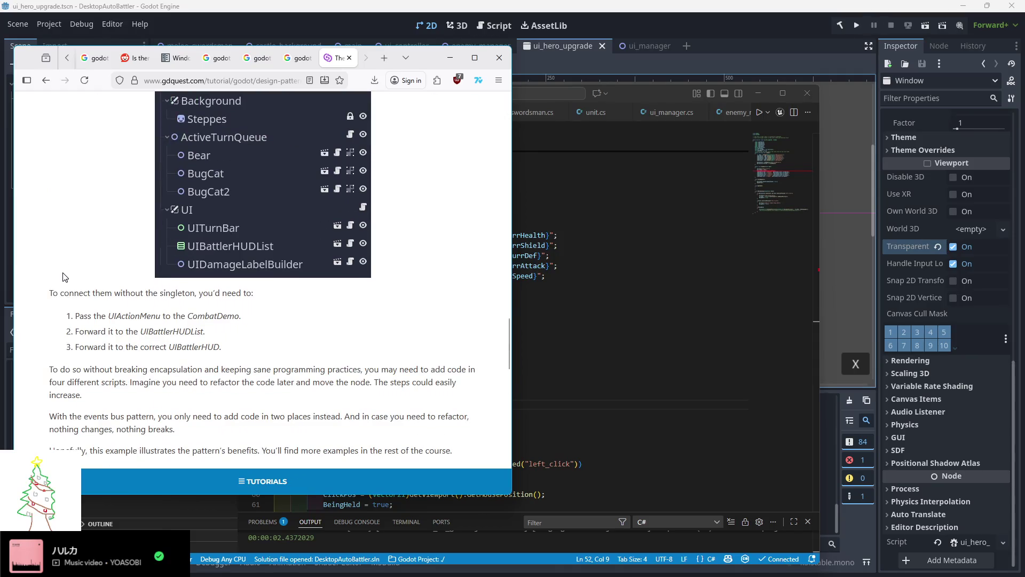
scroll(63, 276, down, 3)
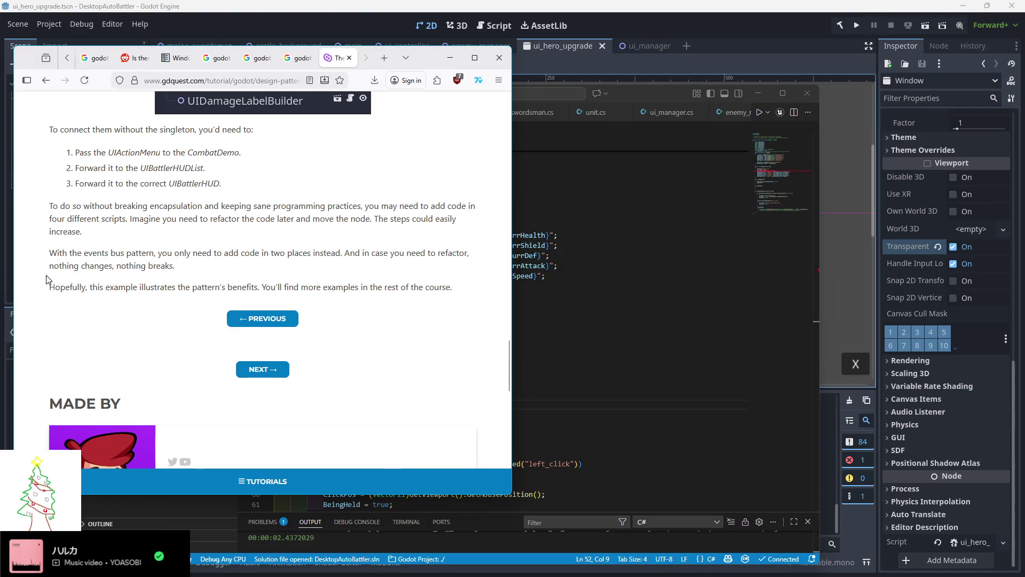
scroll(46, 279, down, 5)
scroll(44, 277, up, 10)
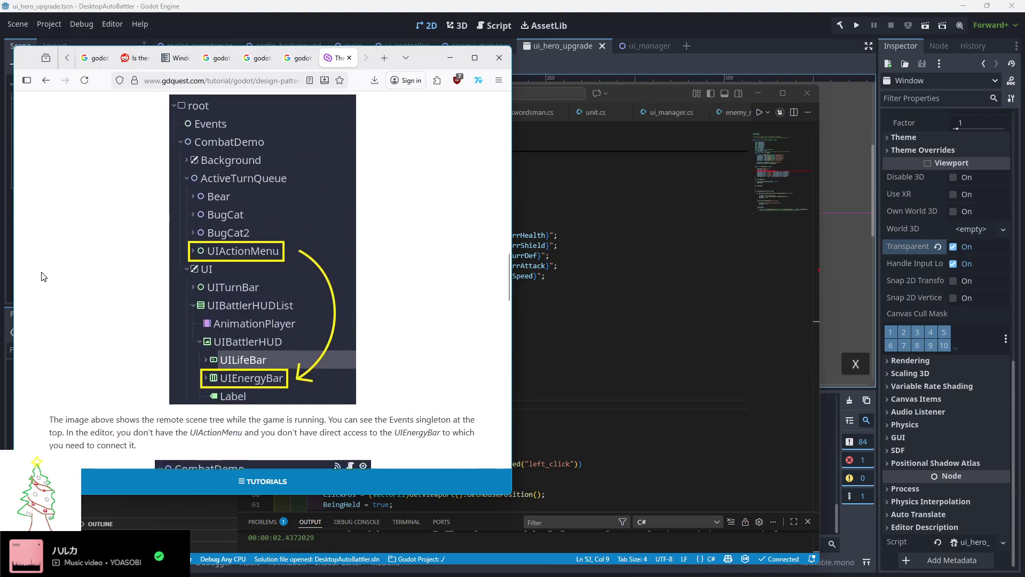
scroll(44, 277, up, 15)
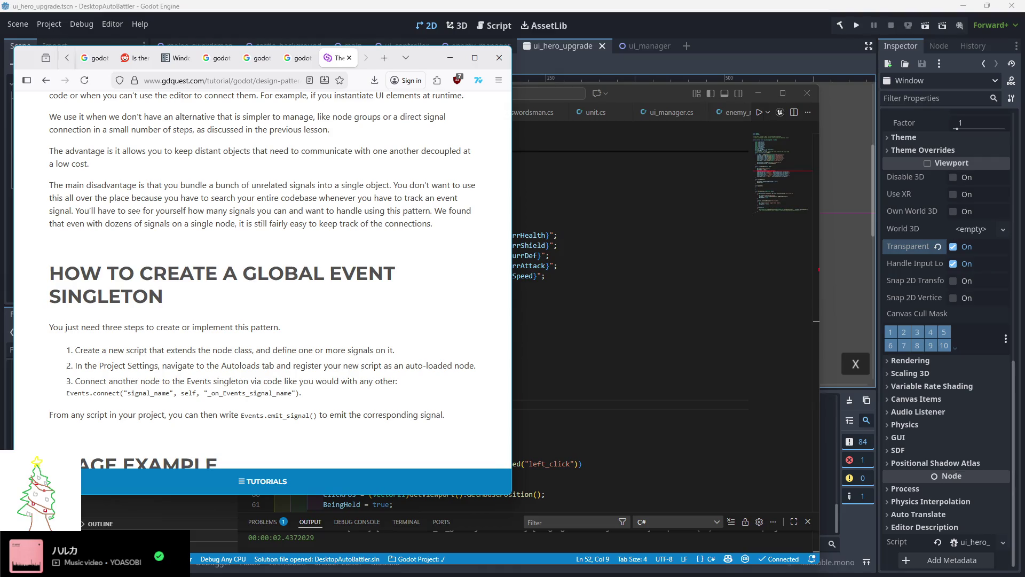
Remove the DamageTaken subscription, copy the five stat label assignments into UpdateUI, and save ui_hero_upgrade.cs
click(539, 184)
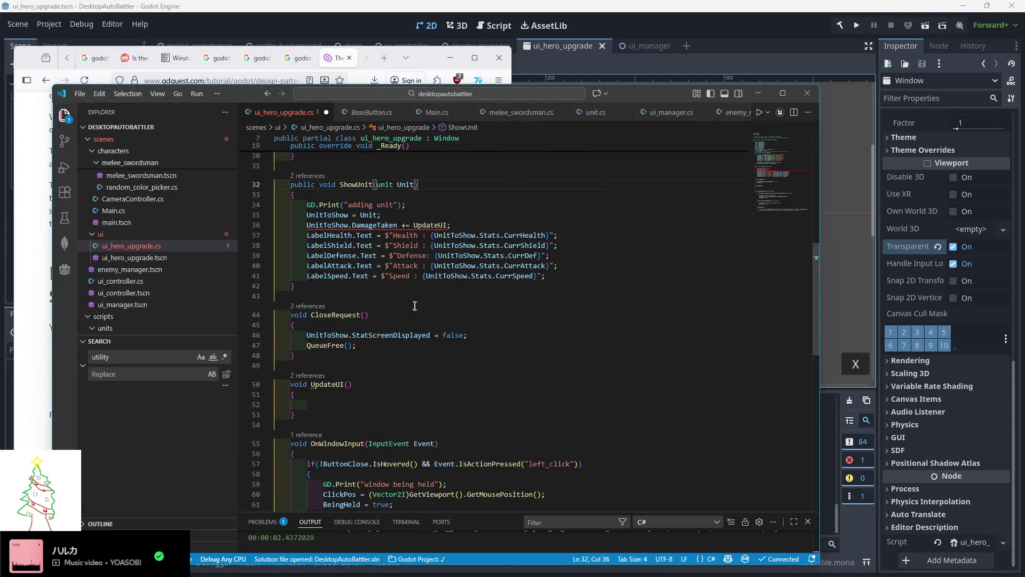
drag(464, 227, 273, 225)
key(BackSpace)
key(BackSpace)
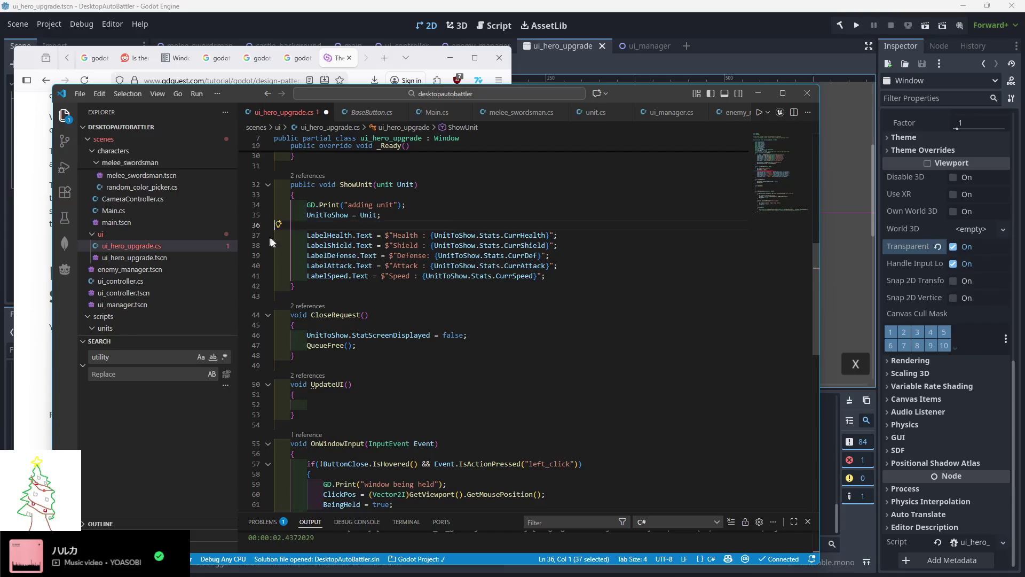
drag(545, 266, 398, 214)
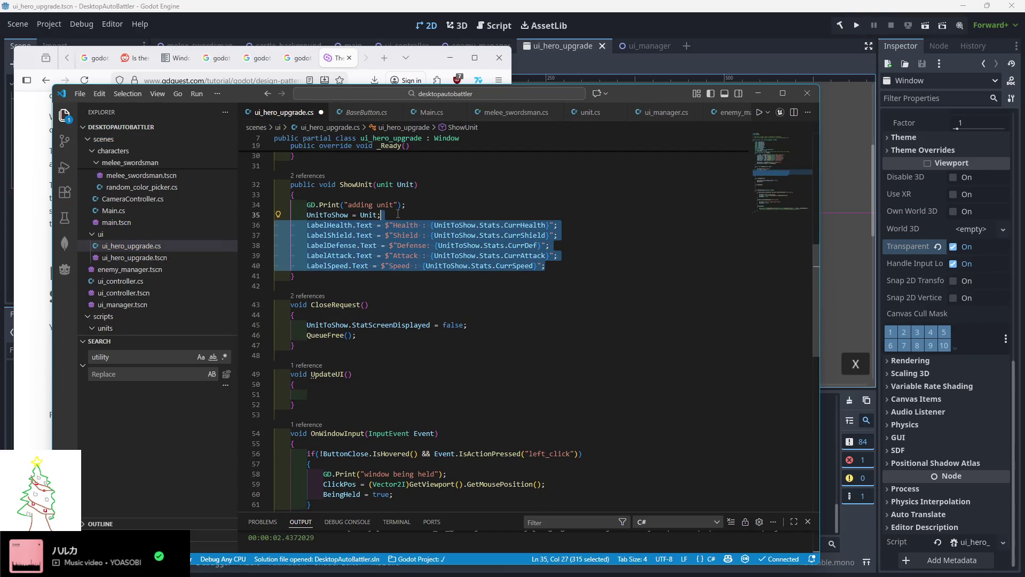
key(ctrl+c)
click(322, 395)
key(ctrl+v)
click(323, 396)
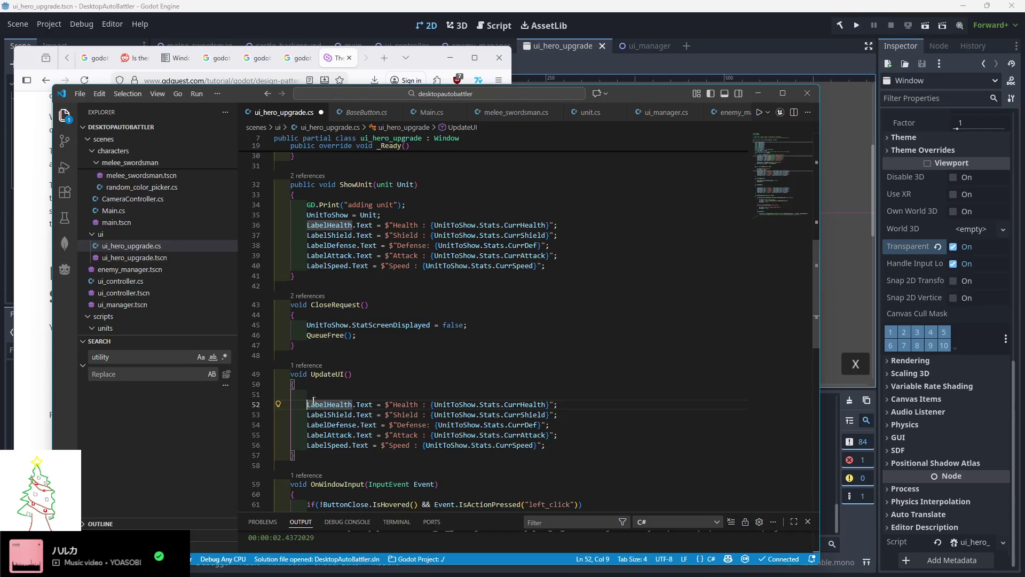
key(BackSpace)
key(BackSpace)
key(BackSpace)
click(403, 356)
key(ctrl+s)
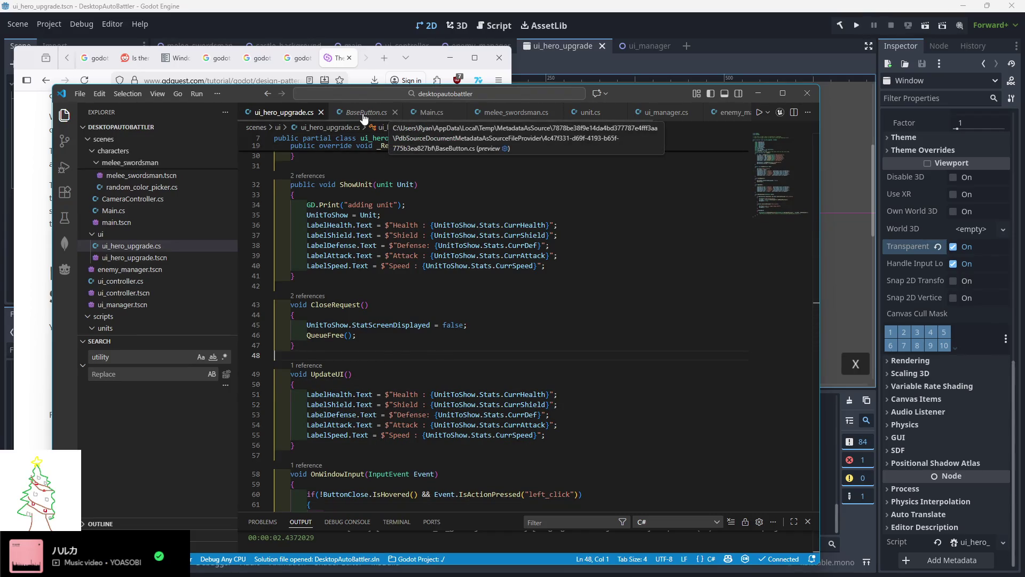
In unit.cs, delete the DamageTaken signal and add 'MaybeHeroUpgrade = UIHeroDisplay;' after the ShowUnit call
click(589, 113)
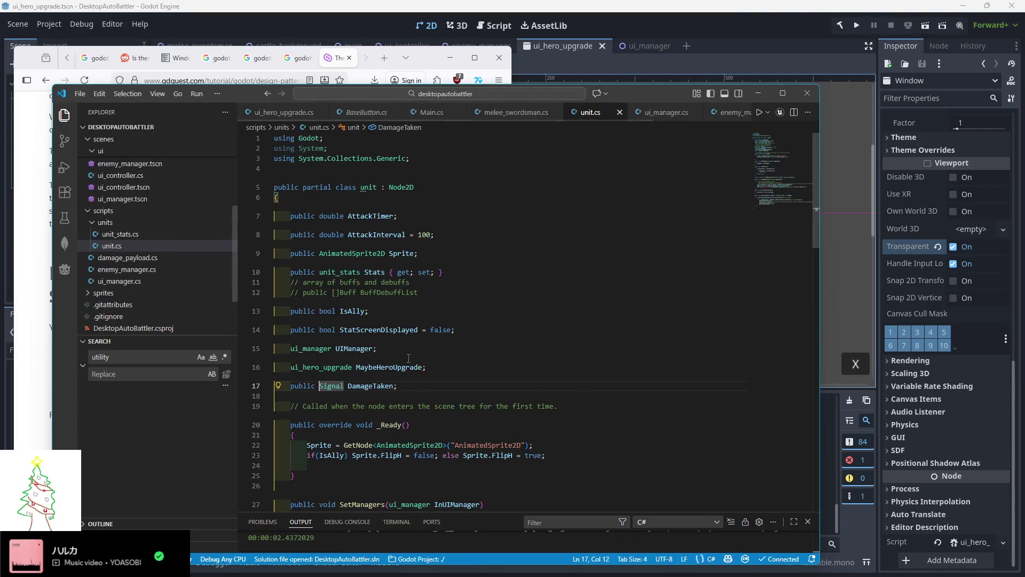
drag(415, 386, 253, 381)
key(BackSpace)
key(BackSpace)
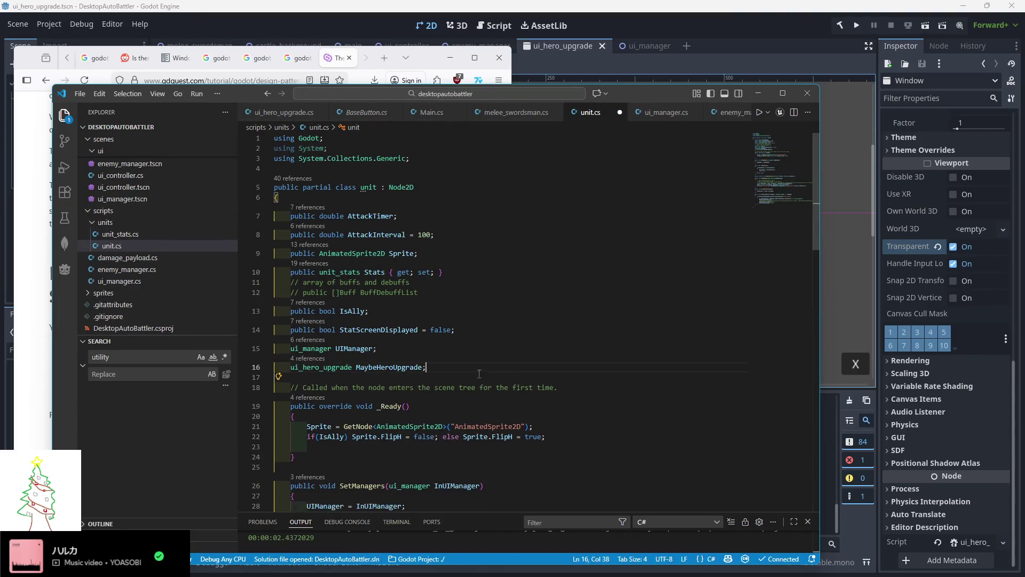
scroll(398, 388, down, 10)
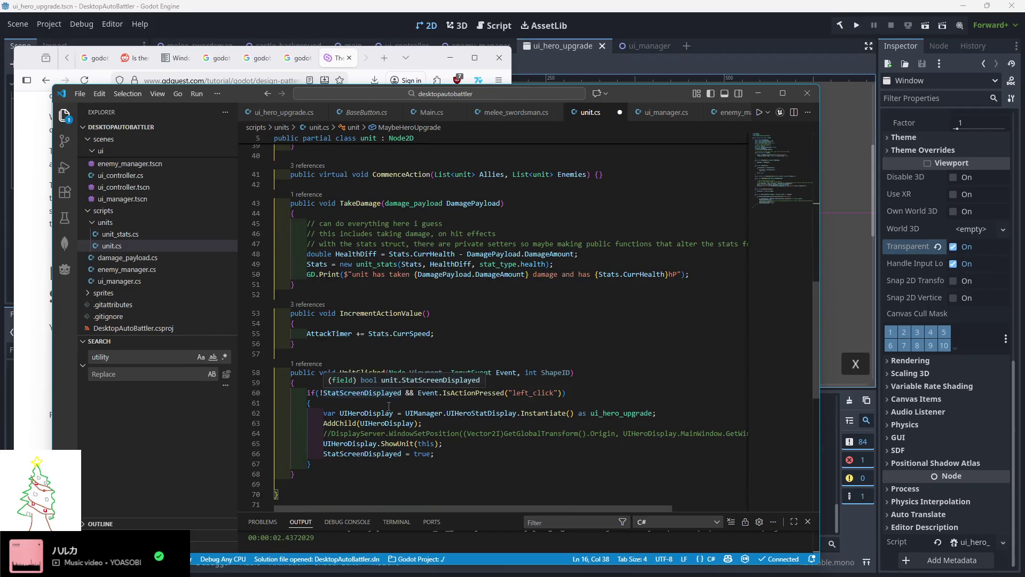
scroll(367, 390, up, 1)
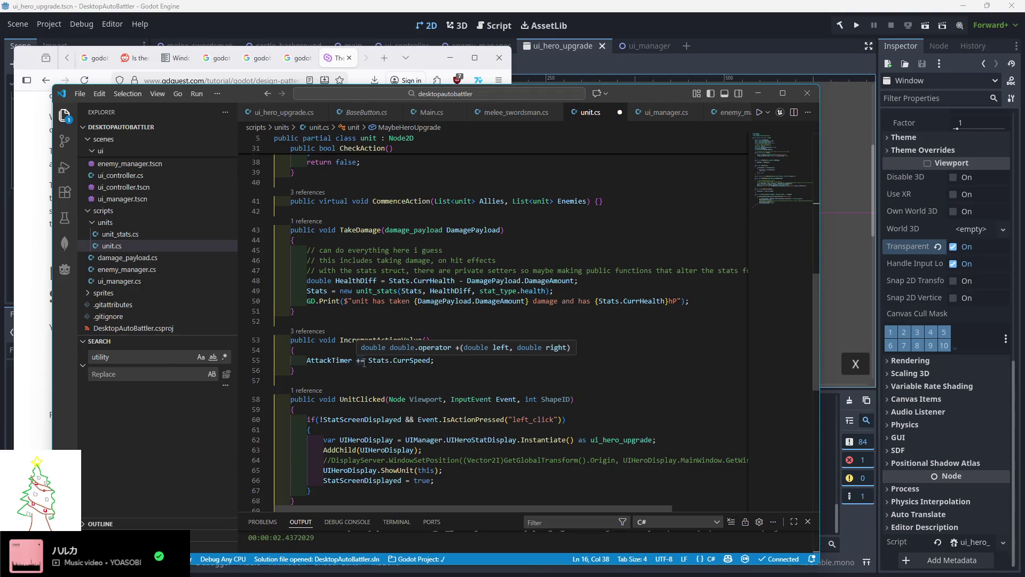
scroll(364, 364, down, 1)
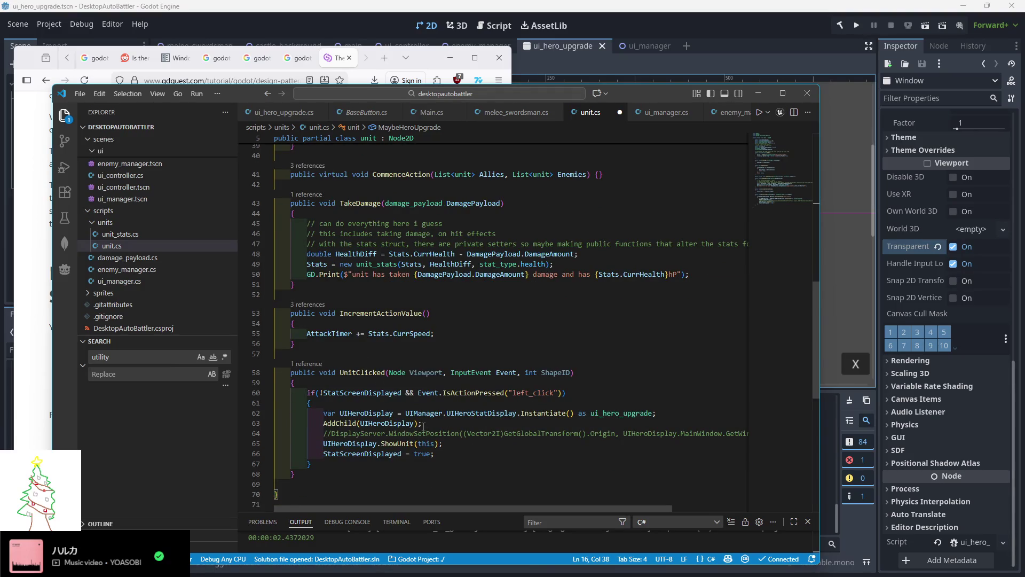
double_click(357, 412)
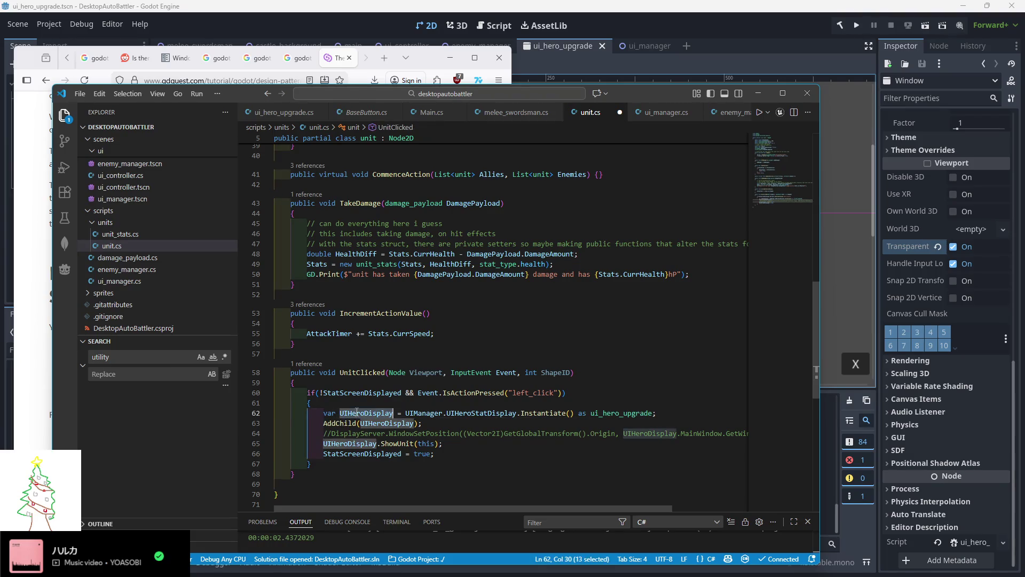
click(452, 444)
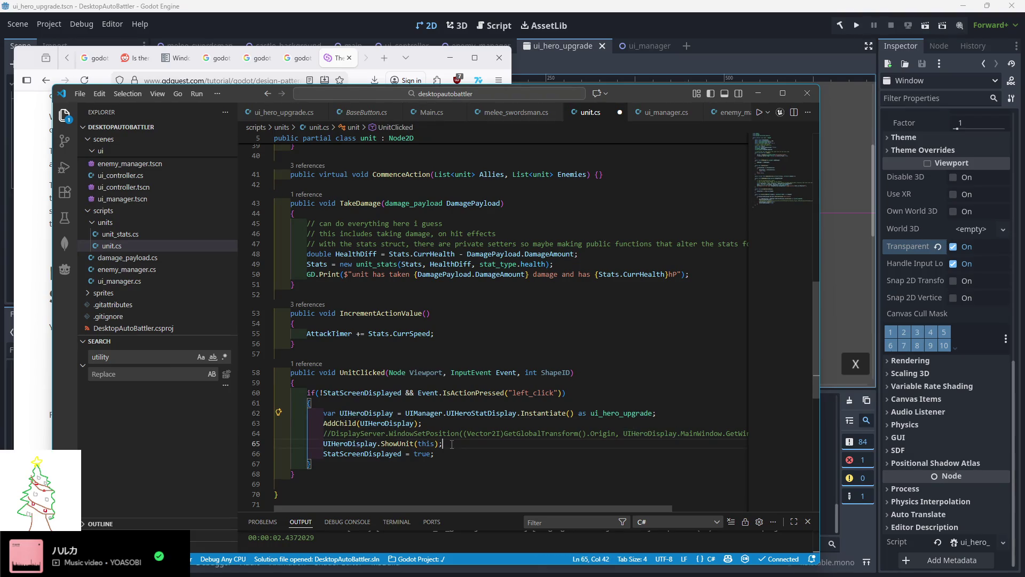
key(Return)
text(M<aybeHeroUpgrade = )
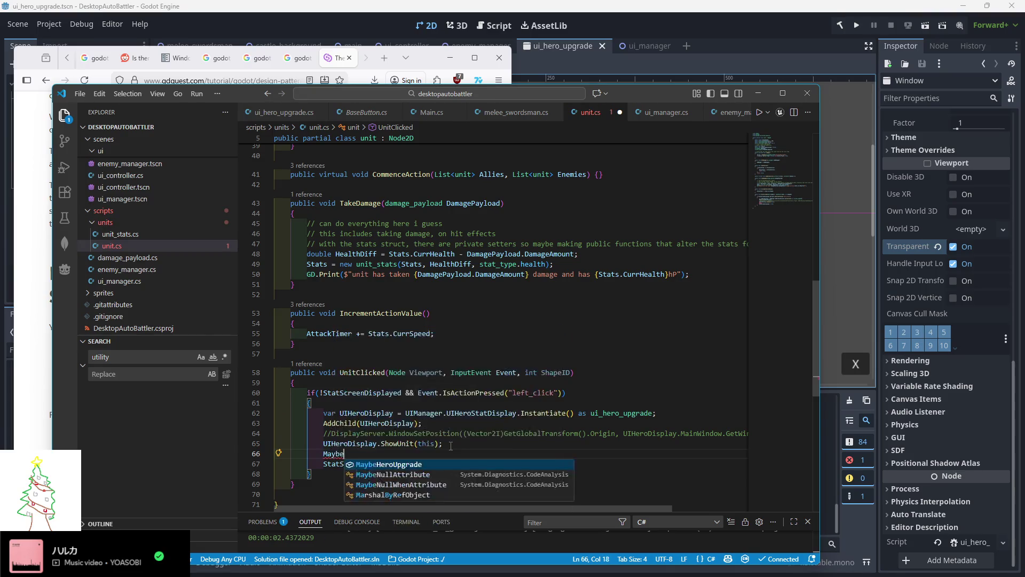
text(UI)
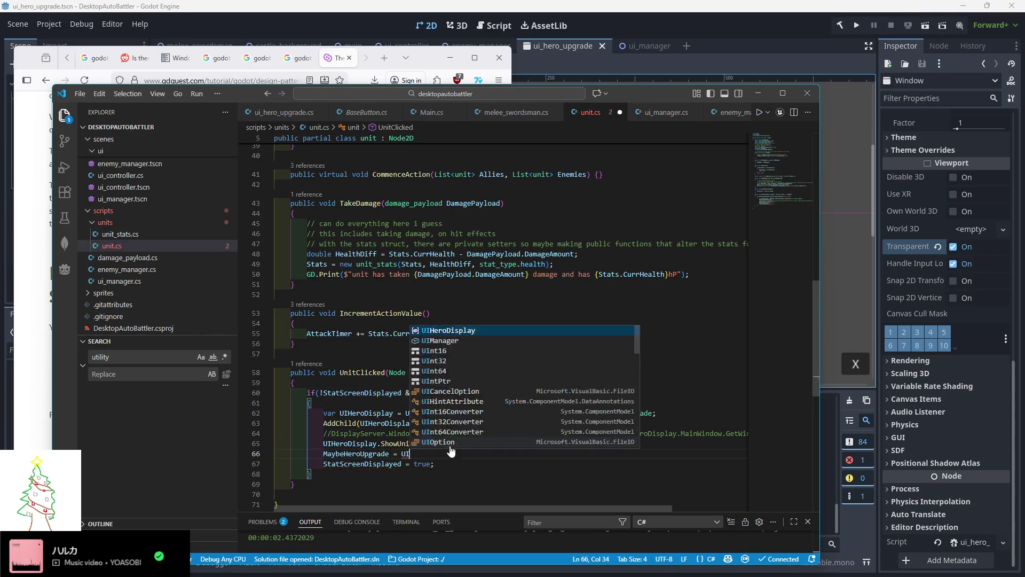
text(HeroDisplay;)
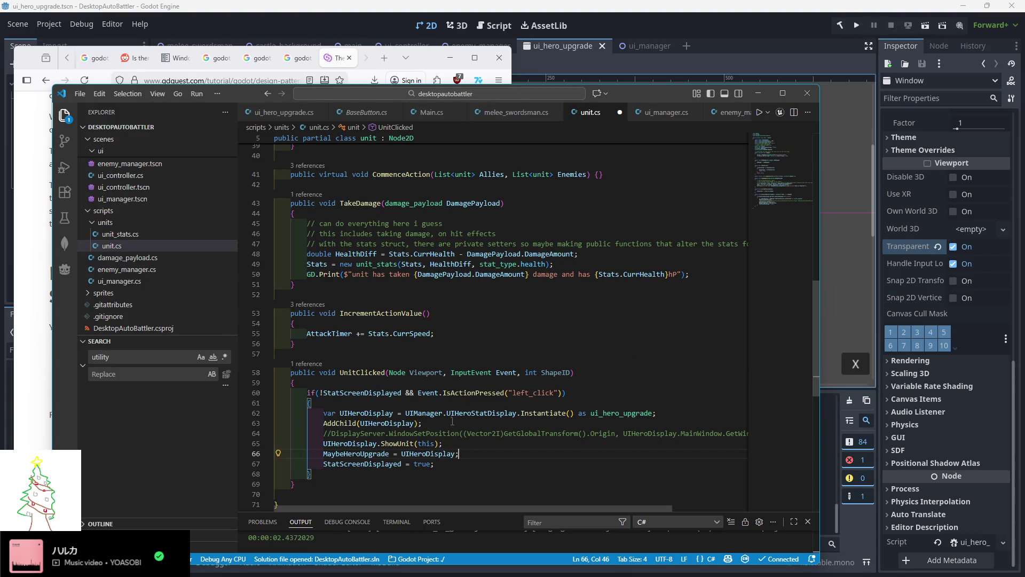
double_click(396, 463)
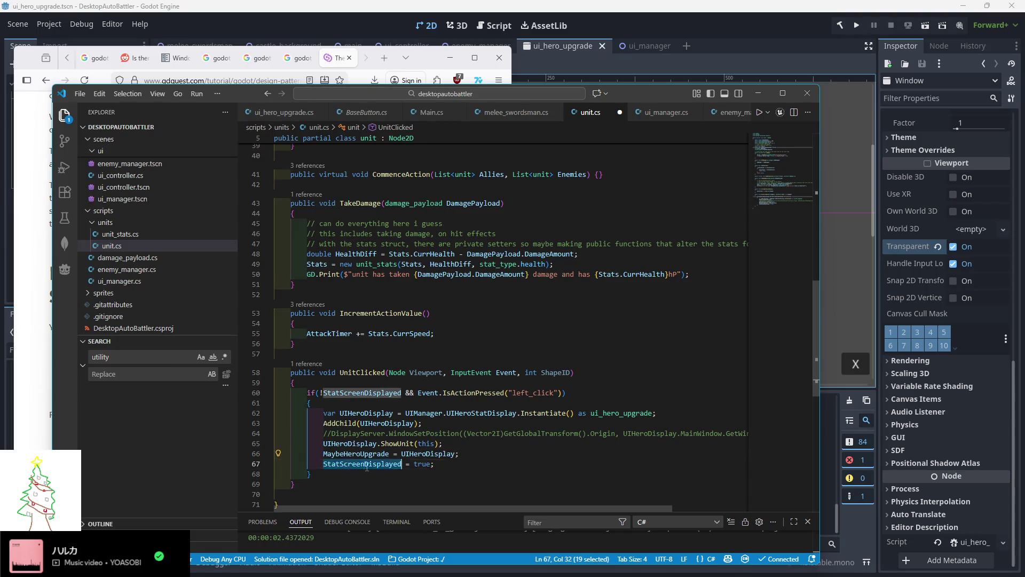
scroll(417, 369, up, 3)
click(574, 340)
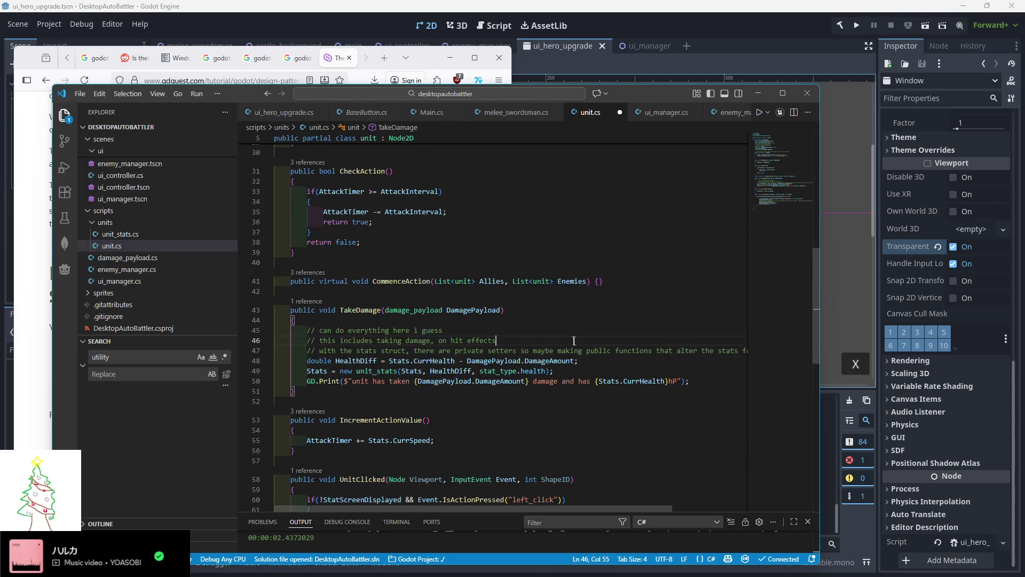
In unit.cs TakeDamage, add an if (StatScreenDisplayed) condition after the damage print line
click(706, 383)
key(Return)
text(if(StatS)
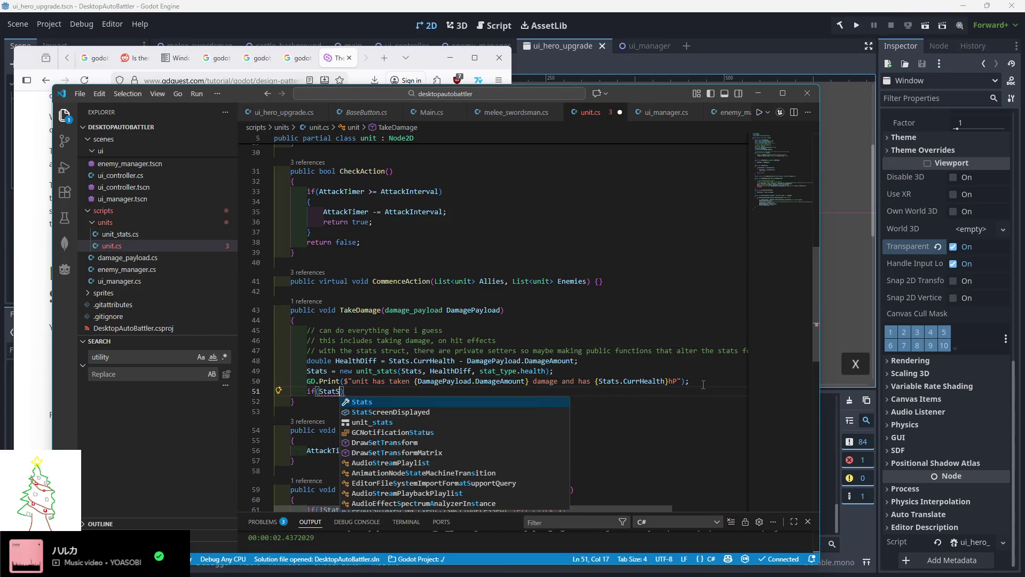
key(Down)
key(Return)
text();)
key(Return)
key(BackSpace)
key(BackSpace)
key(BackSpace)
Open a block under the condition that calls MaybeHeroUpgrade's update method
key(Return)
text({)
key(Return)
text(Maybe)
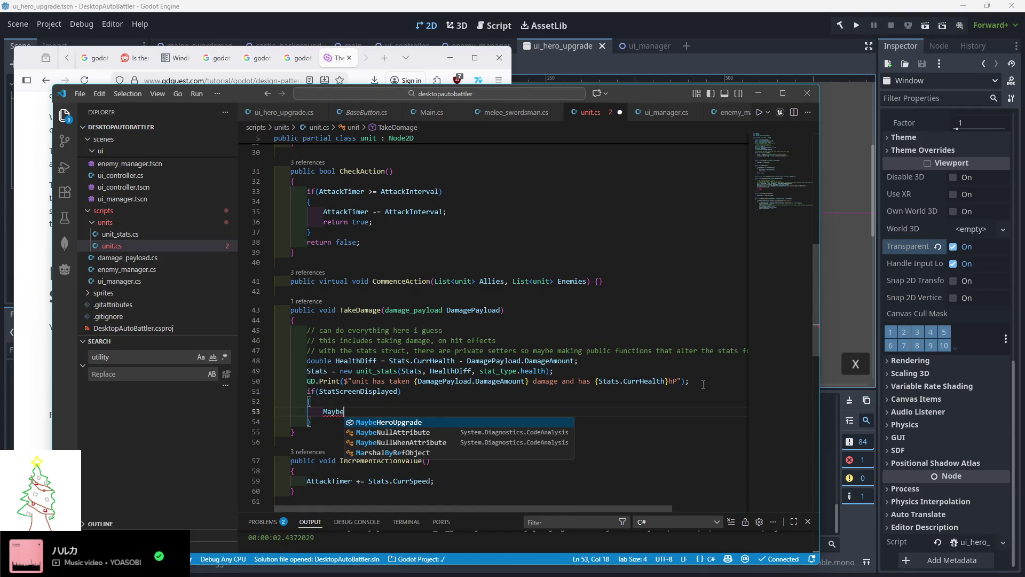
text(HeroUpgrade.Update)
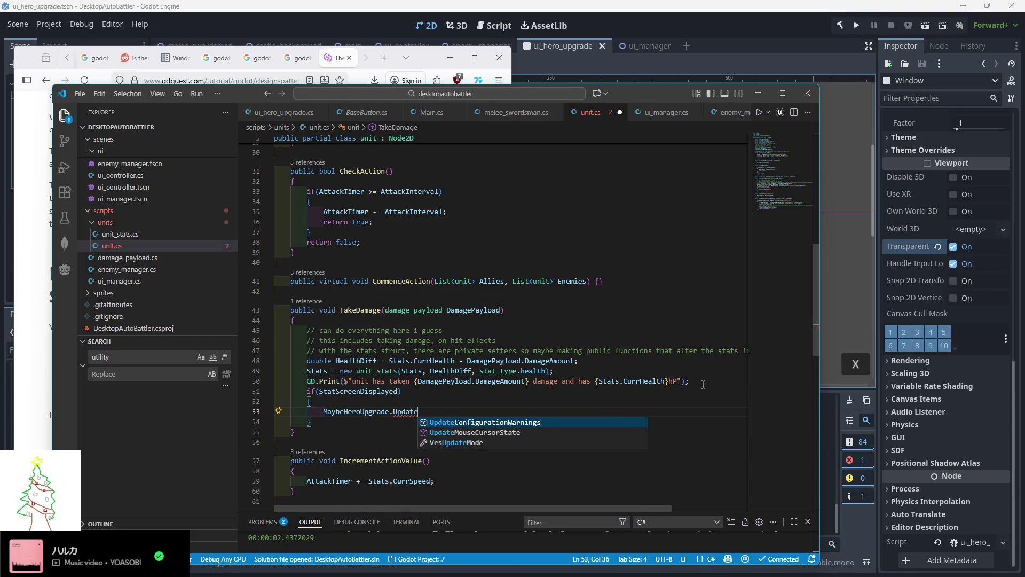
key(BackSpace)
key(BackSpace)
key(BackSpace)
key(BackSpace)
key(BackSpace)
text(I)
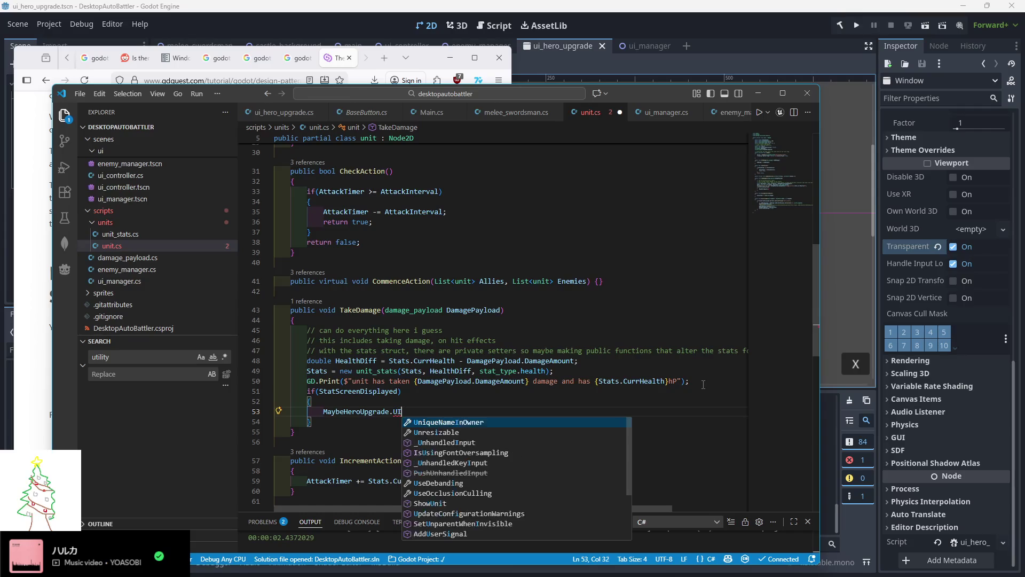
text(Update())
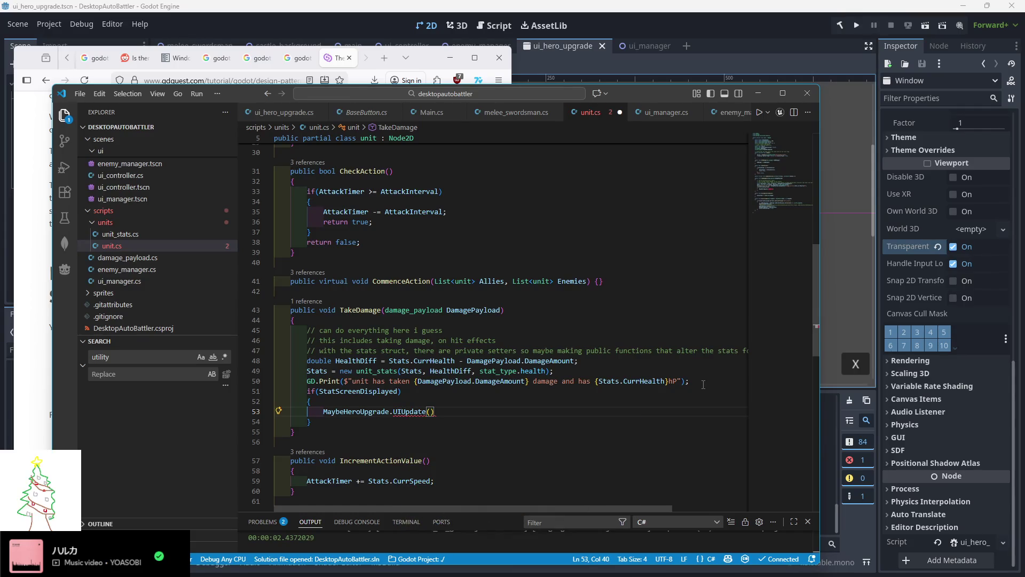
text(;)
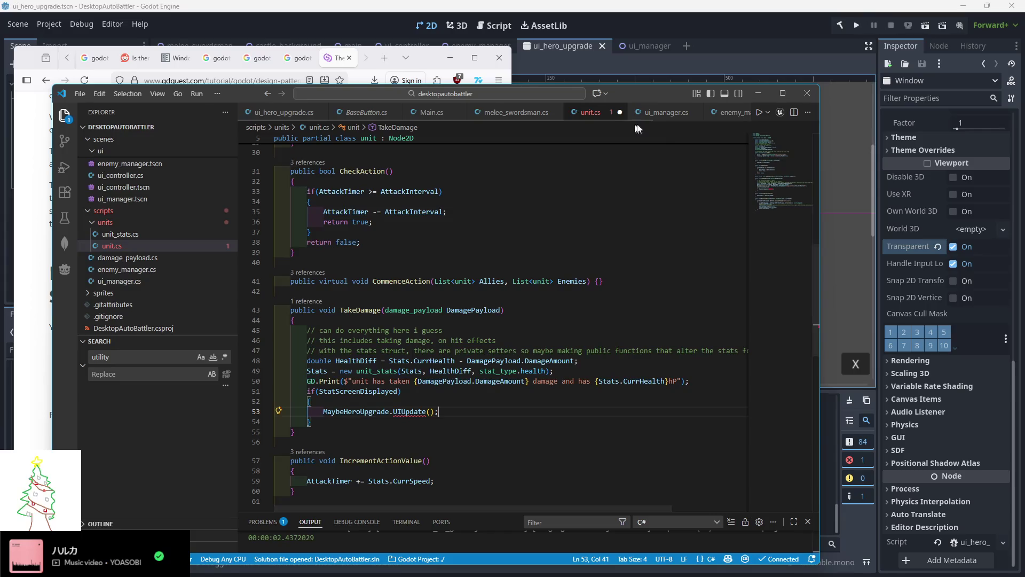
Make the UpdateUI method public in ui_hero_upgrade.cs
click(293, 114)
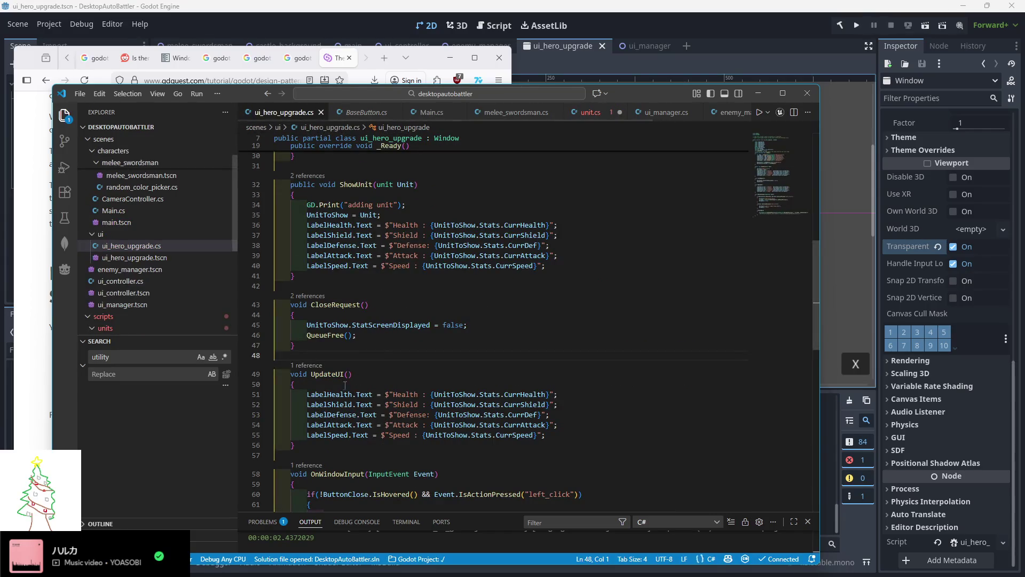
click(291, 373)
text(publi)
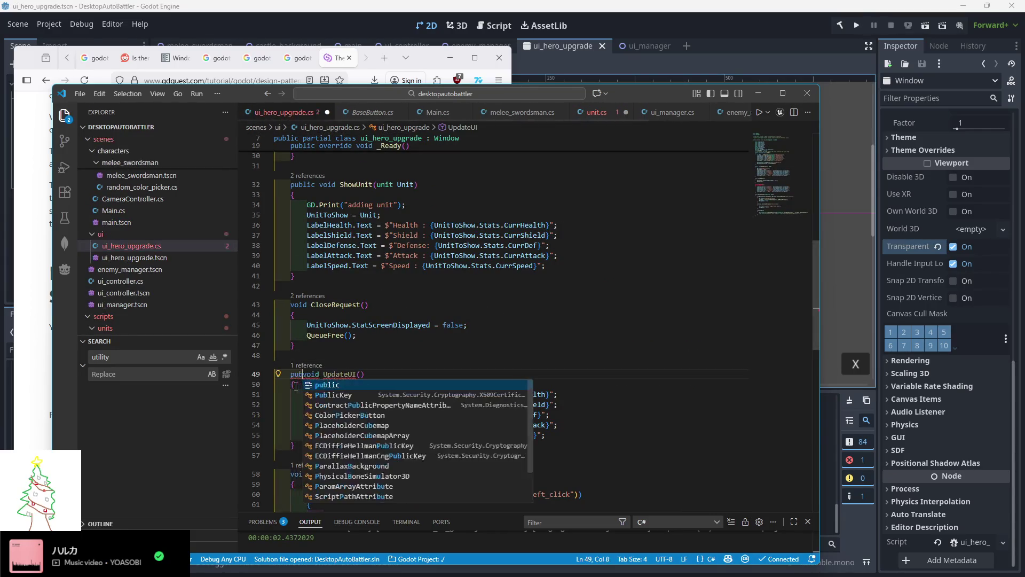
text(c)
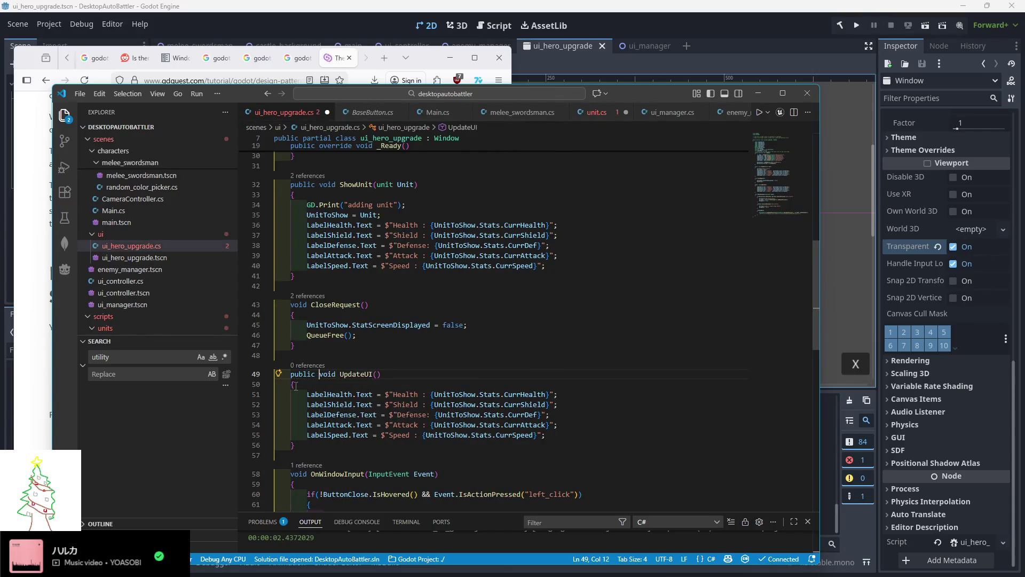
Correct the call to MaybeHeroUpgrade.UpdateUI() in unit.cs, save, and return to Godot
click(594, 114)
double_click(409, 412)
text(UpdateUI)
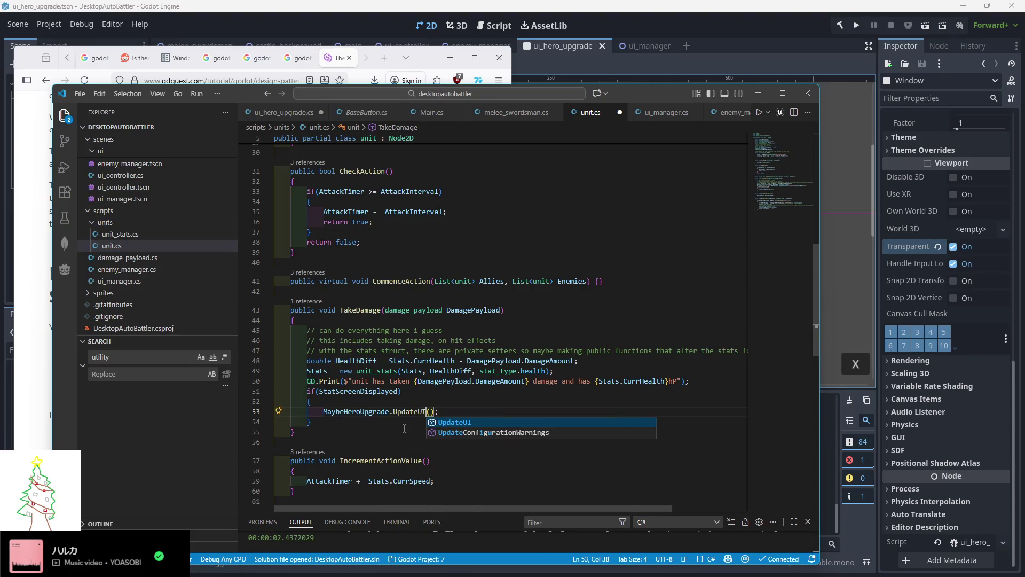
key(End)
key(ctrl+s)
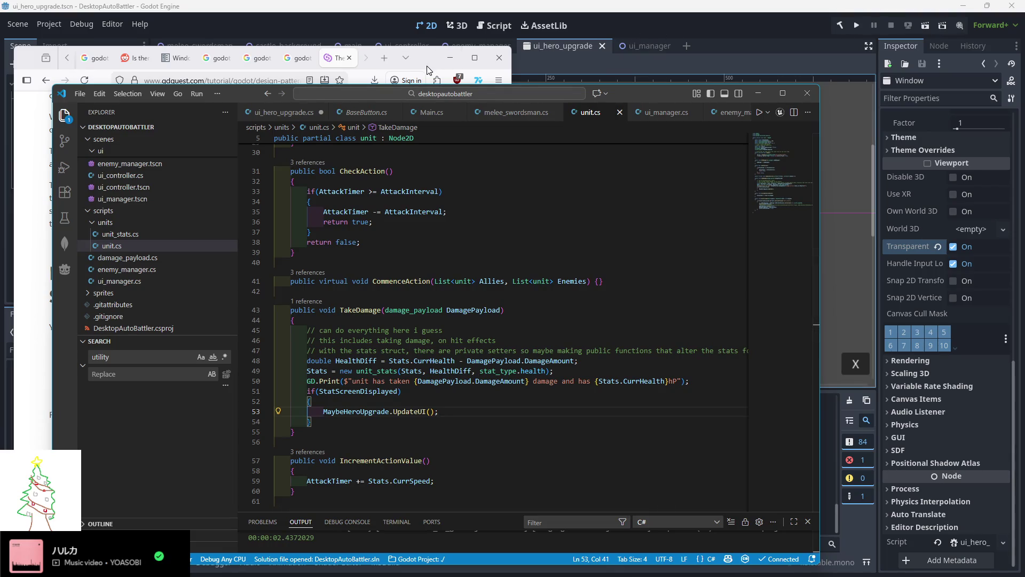
click(563, 56)
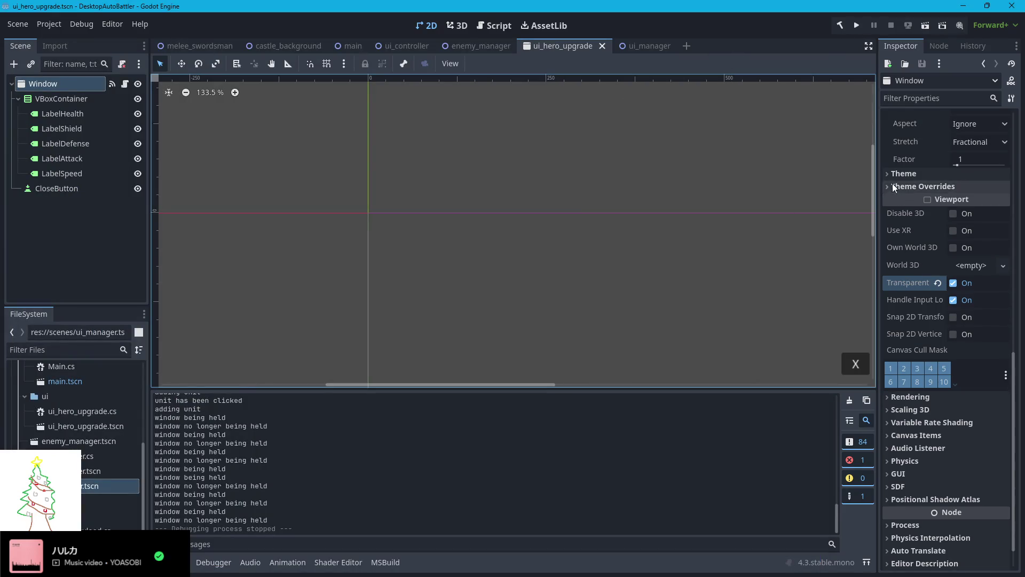
Run the game and dismiss the failed build message about UpdateUI
scroll(888, 178, up, 5)
scroll(895, 203, up, 2)
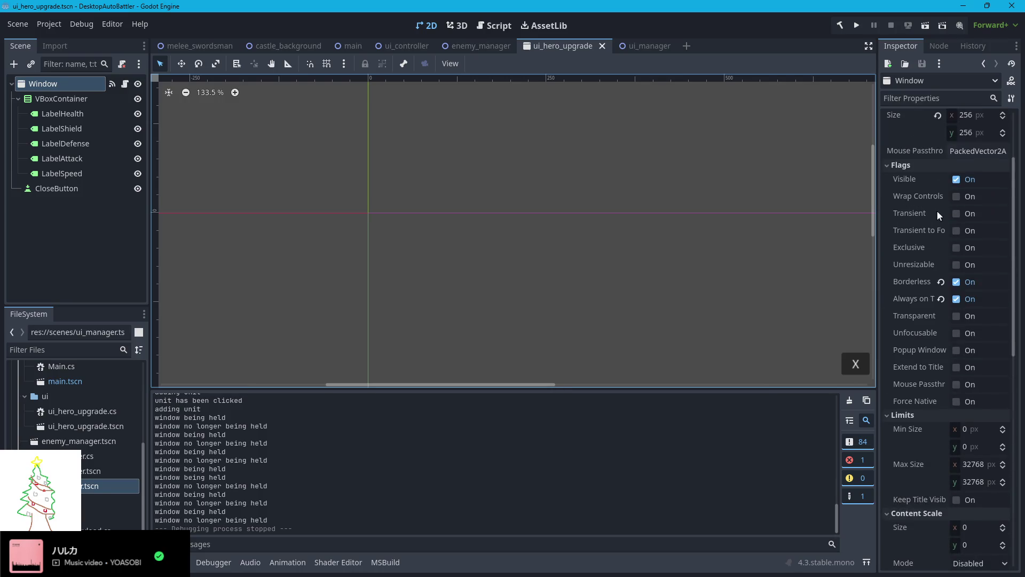
mouse_move(912, 264)
click(857, 26)
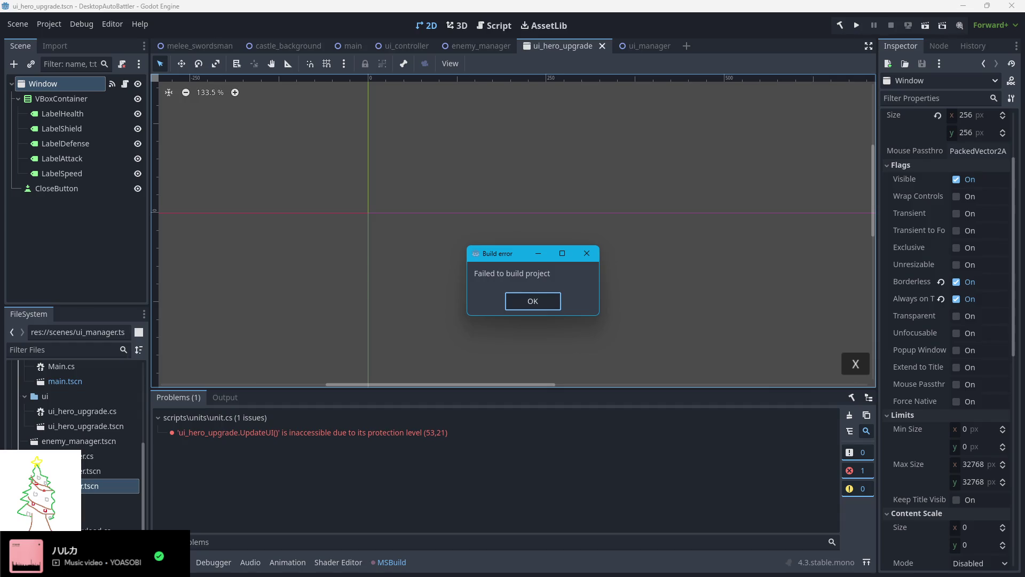
click(524, 308)
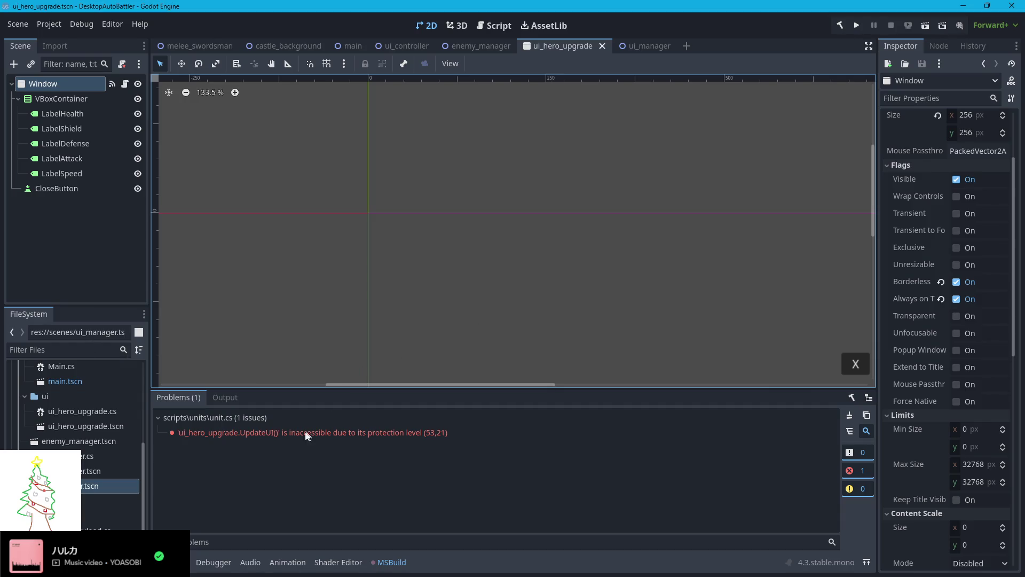
Trace the Problems error to UpdateUI's public declaration in VS Code, then run the game again
double_click(270, 432)
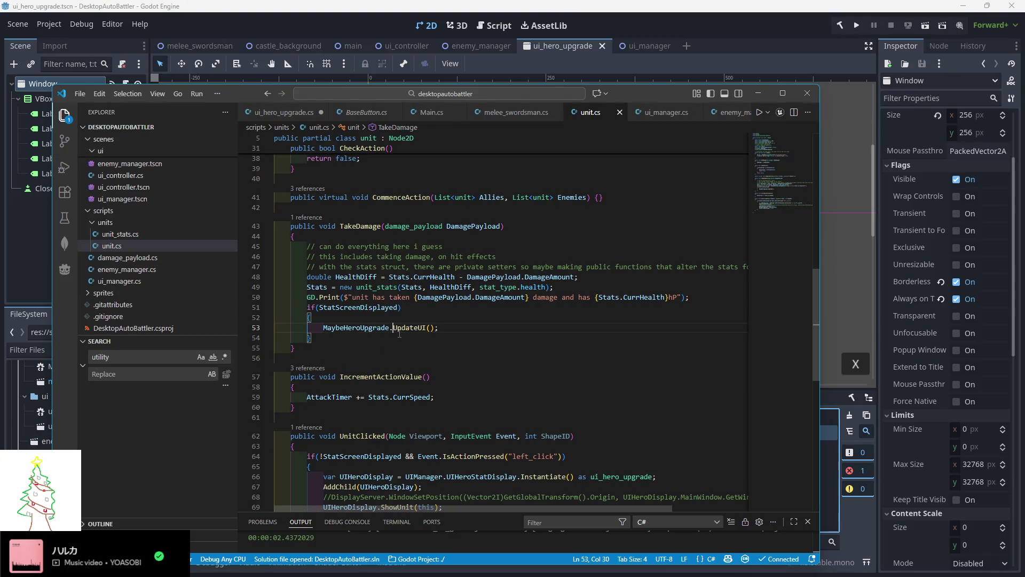
ctrl+click(406, 329)
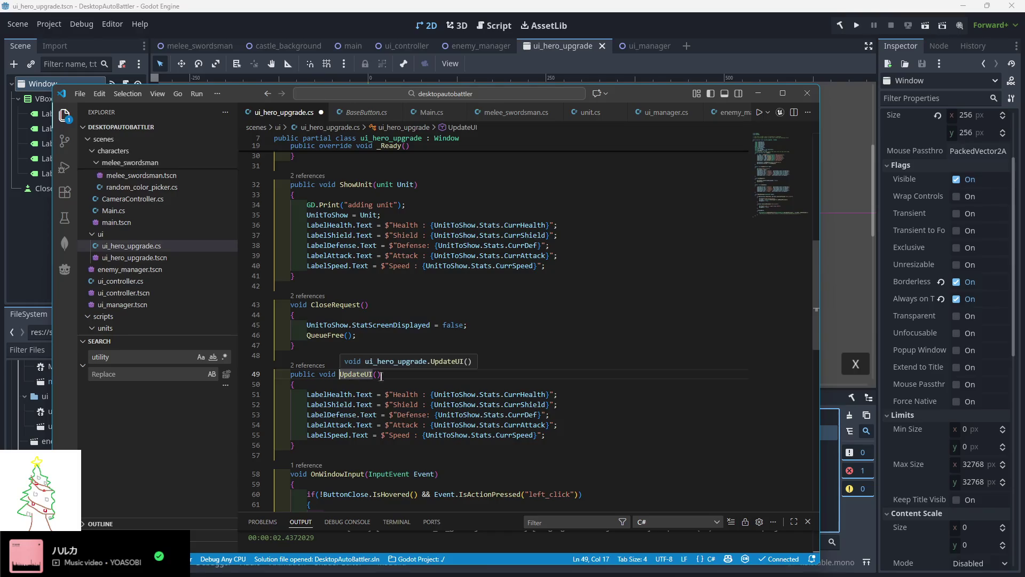
click(385, 376)
click(856, 25)
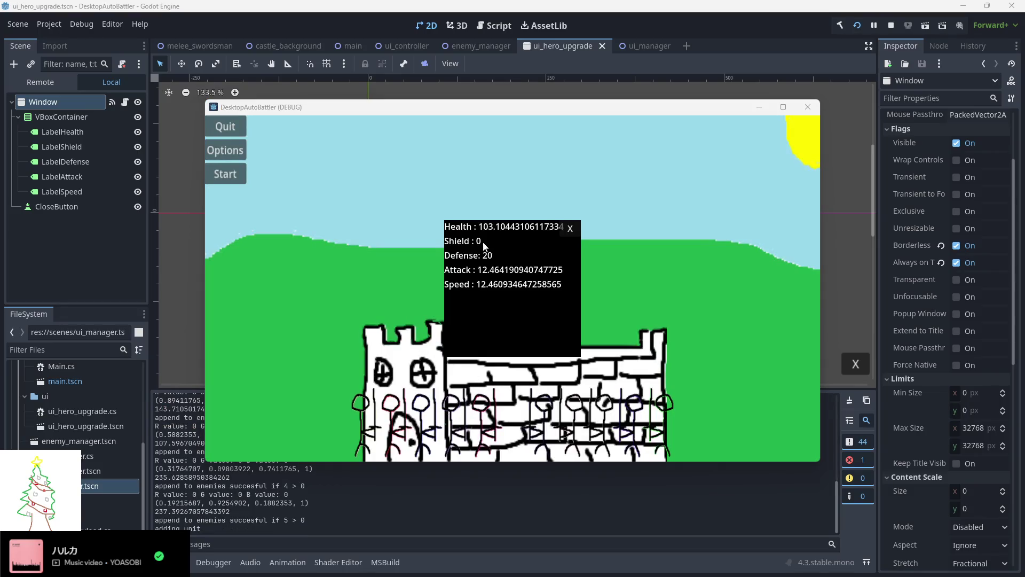
Stack the 157.38, 103.10, 233.32, 245.60 and 214.86 stats popups down the left side
mouse_move(484, 244)
mouse_down()
mouse_move(213, 251)
mouse_move(245, 219)
mouse_up()
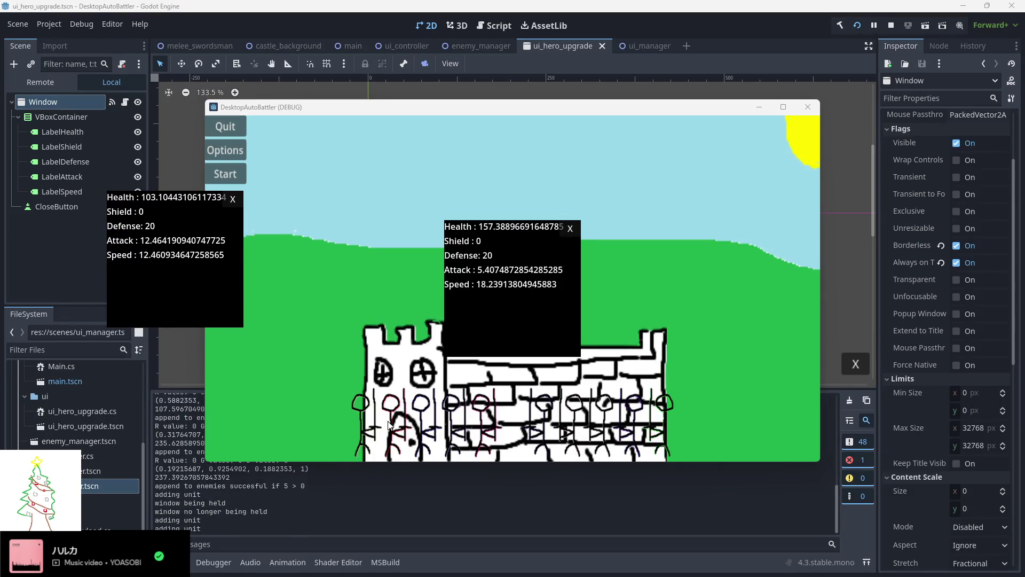
mouse_move(492, 236)
mouse_down()
mouse_move(142, 354)
mouse_move(143, 460)
mouse_up()
mouse_move(454, 298)
mouse_down()
mouse_move(264, 291)
mouse_move(160, 171)
mouse_up()
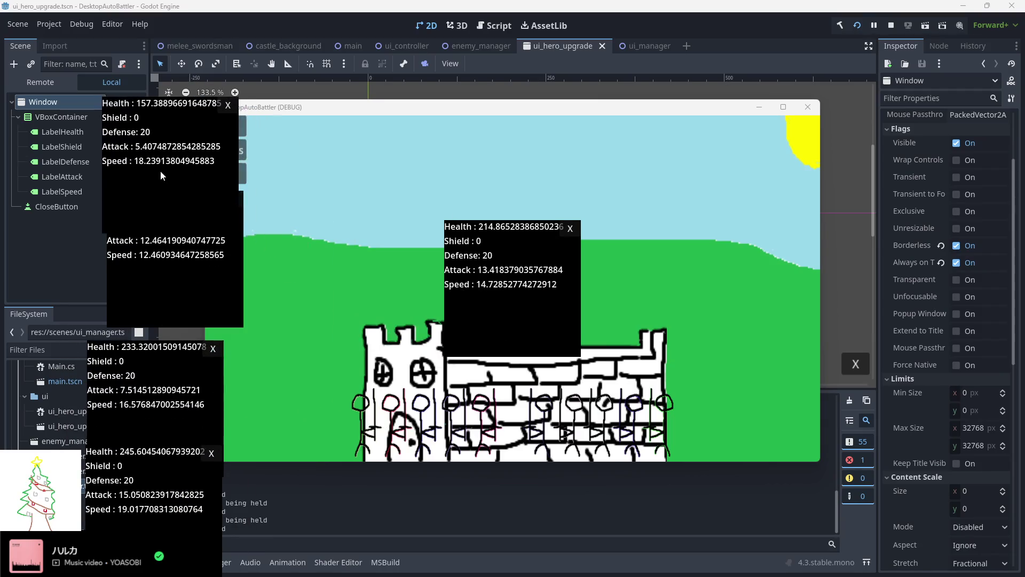
drag(169, 288, 166, 275)
mouse_move(159, 376)
mouse_down()
mouse_move(157, 288)
mouse_move(176, 282)
mouse_up()
drag(162, 495, 180, 370)
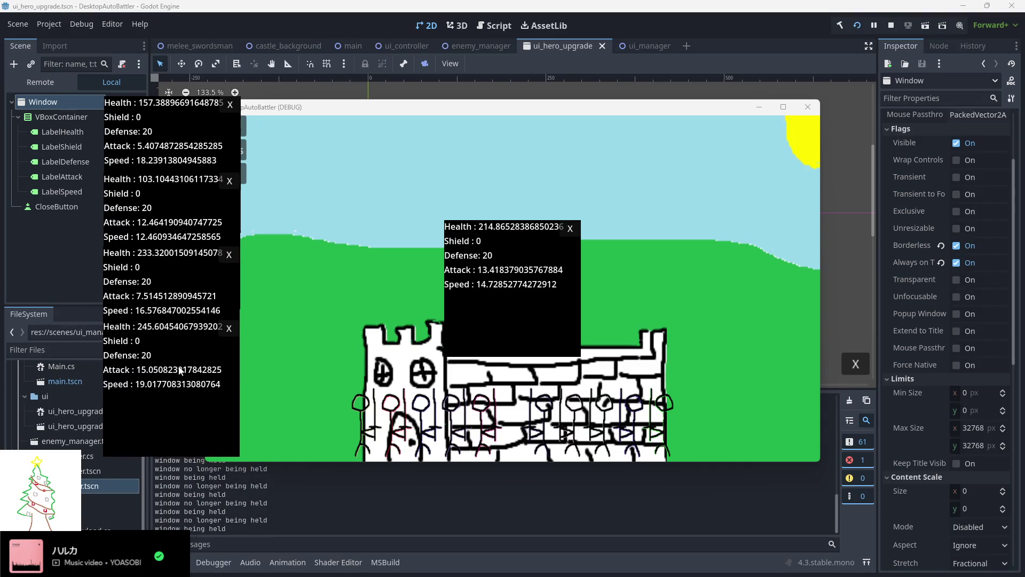
drag(503, 290, 163, 466)
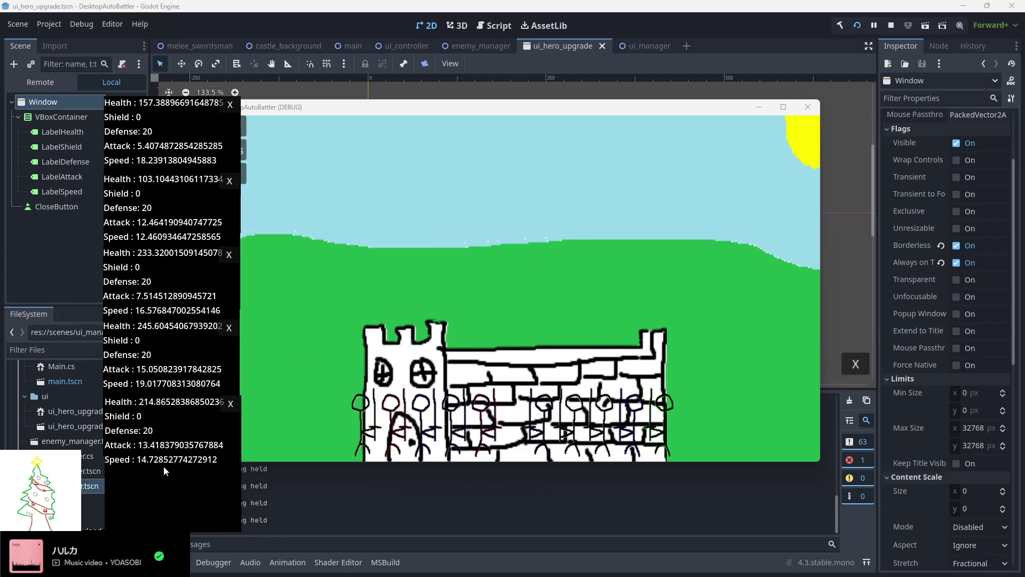
Open three more units' popups and stack the 237.39, 235.62, 107.59 and 143.71 popups on the right
click(550, 439)
click(602, 429)
click(654, 430)
mouse_move(484, 338)
mouse_down()
mouse_move(693, 251)
mouse_move(755, 207)
mouse_up()
mouse_move(533, 291)
mouse_down()
mouse_move(742, 262)
mouse_move(796, 238)
mouse_up()
mouse_move(531, 308)
mouse_down()
mouse_move(806, 326)
mouse_move(808, 317)
mouse_up()
mouse_move(543, 336)
mouse_down()
mouse_move(777, 411)
mouse_move(802, 409)
mouse_move(605, 364)
mouse_move(800, 492)
mouse_move(796, 482)
mouse_up()
Tighten the left column of popups into the top-left corner and focus the game window
drag(170, 160, 114, 148)
drag(190, 235, 133, 225)
mouse_move(210, 296)
mouse_down()
mouse_move(143, 282)
mouse_move(155, 283)
mouse_up()
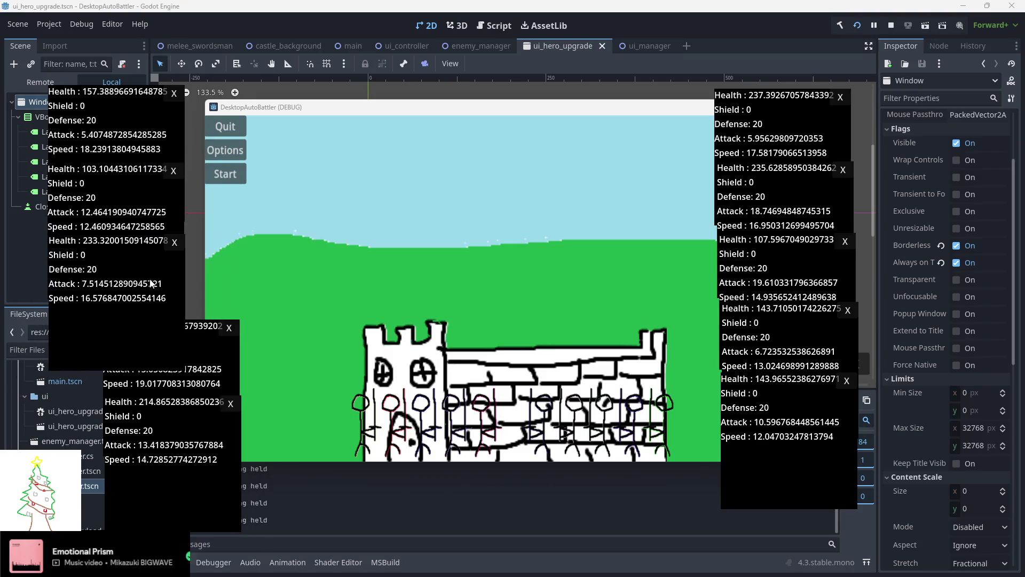
drag(209, 368, 154, 351)
mouse_move(202, 464)
mouse_down()
mouse_move(162, 465)
mouse_move(143, 446)
mouse_up()
click(230, 172)
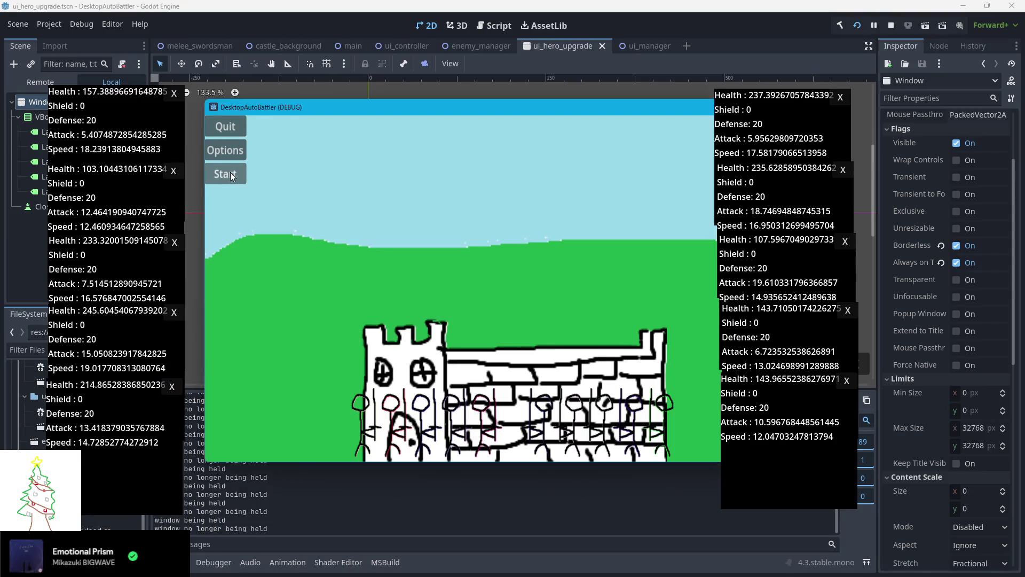
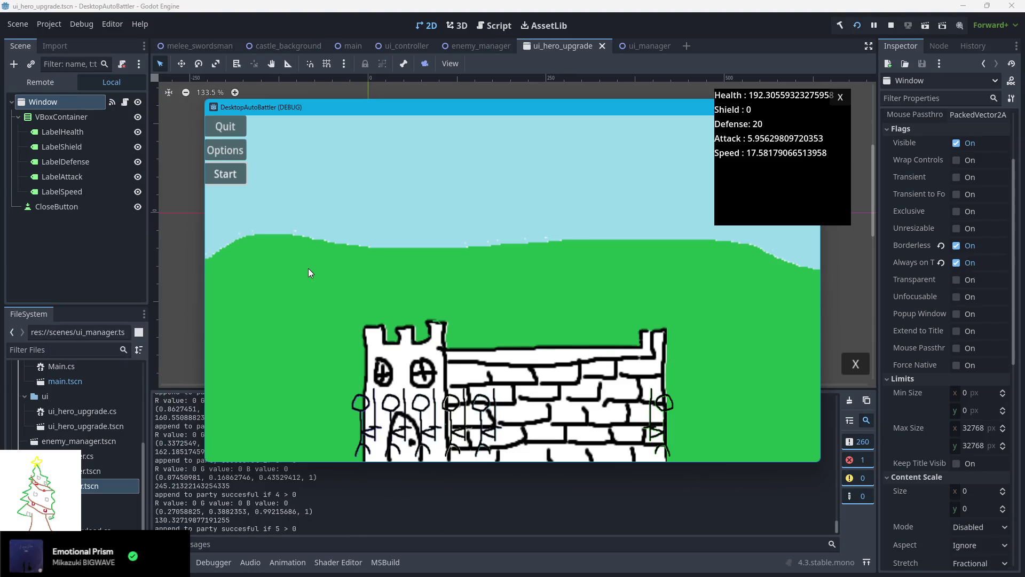
Open a unit's stat window and spread stat windows to the top-left, top-right, right and lower-right
click(428, 425)
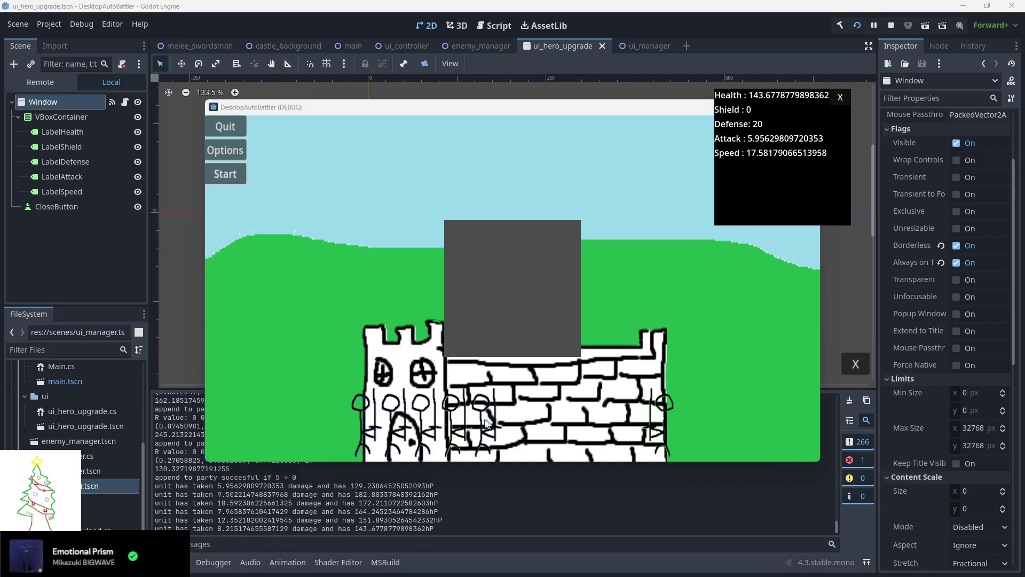
mouse_move(508, 285)
mouse_down()
mouse_move(453, 283)
mouse_move(64, 117)
mouse_move(118, 119)
mouse_up()
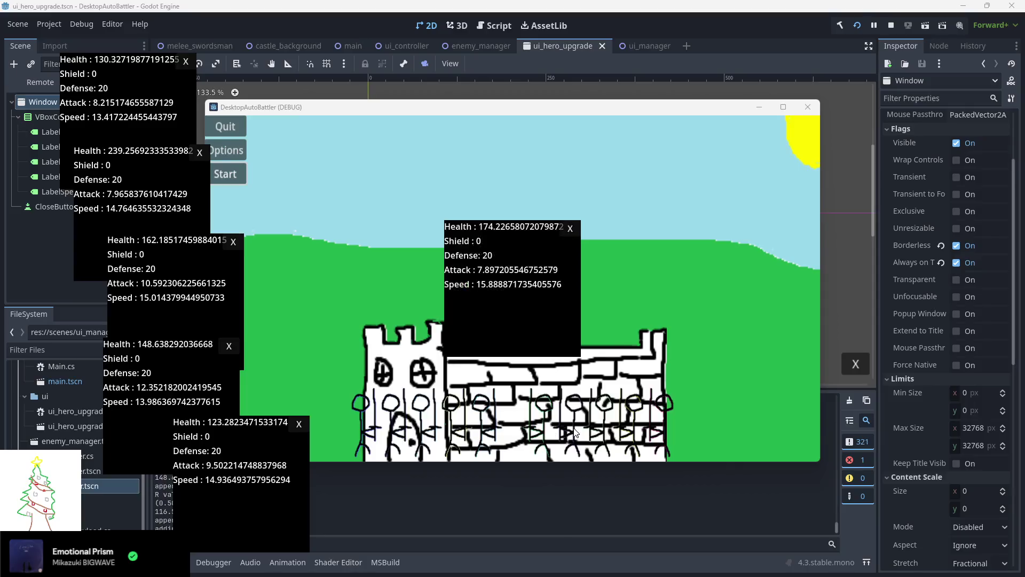
mouse_move(553, 316)
mouse_down()
mouse_move(715, 270)
mouse_move(809, 170)
mouse_move(820, 171)
mouse_move(864, 235)
mouse_up()
drag(543, 302, 788, 328)
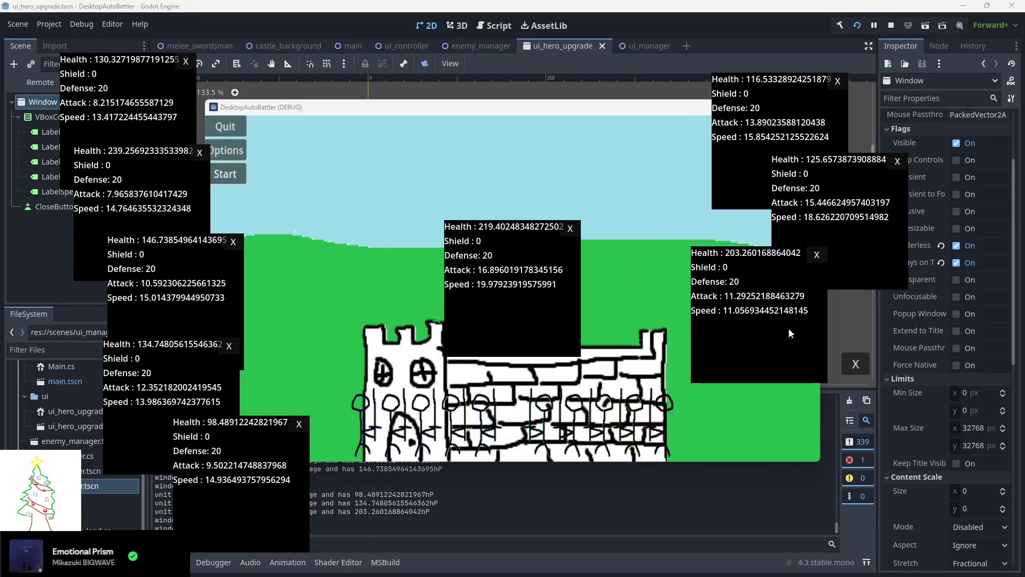
mouse_move(560, 323)
mouse_down()
mouse_move(869, 395)
mouse_move(887, 422)
mouse_move(579, 363)
mouse_move(646, 390)
mouse_move(659, 380)
mouse_move(674, 508)
mouse_move(760, 504)
mouse_up()
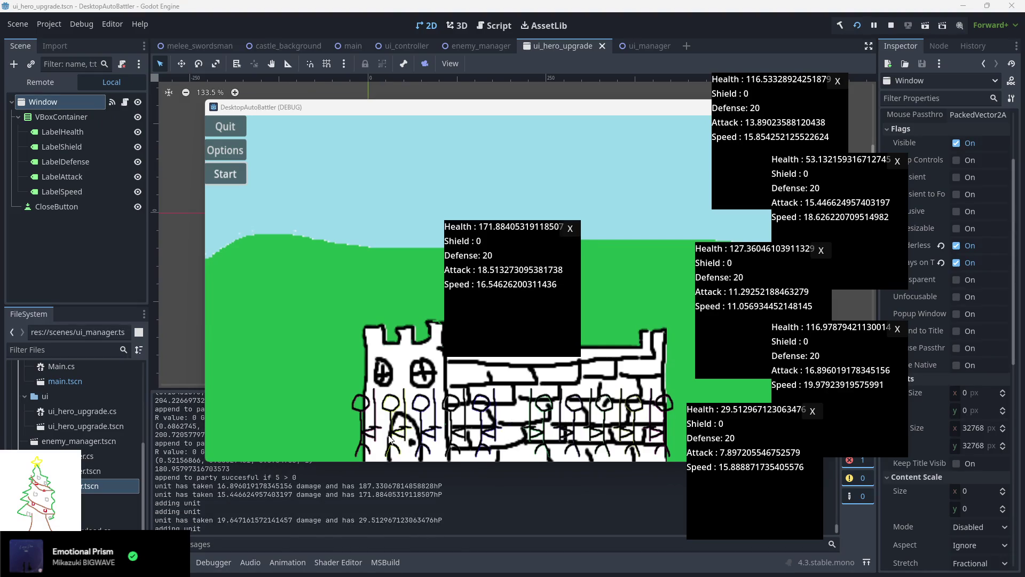
Open another unit's stat window and stack the stat windows from top-left to lower-left
click(384, 303)
mouse_move(384, 303)
mouse_down()
mouse_move(256, 246)
mouse_move(112, 145)
mouse_up()
drag(459, 241, 231, 187)
drag(129, 198, 160, 201)
mouse_move(471, 291)
mouse_down()
mouse_move(203, 294)
mouse_move(68, 274)
mouse_up()
mouse_move(483, 298)
mouse_down()
mouse_move(199, 351)
mouse_move(155, 376)
mouse_up()
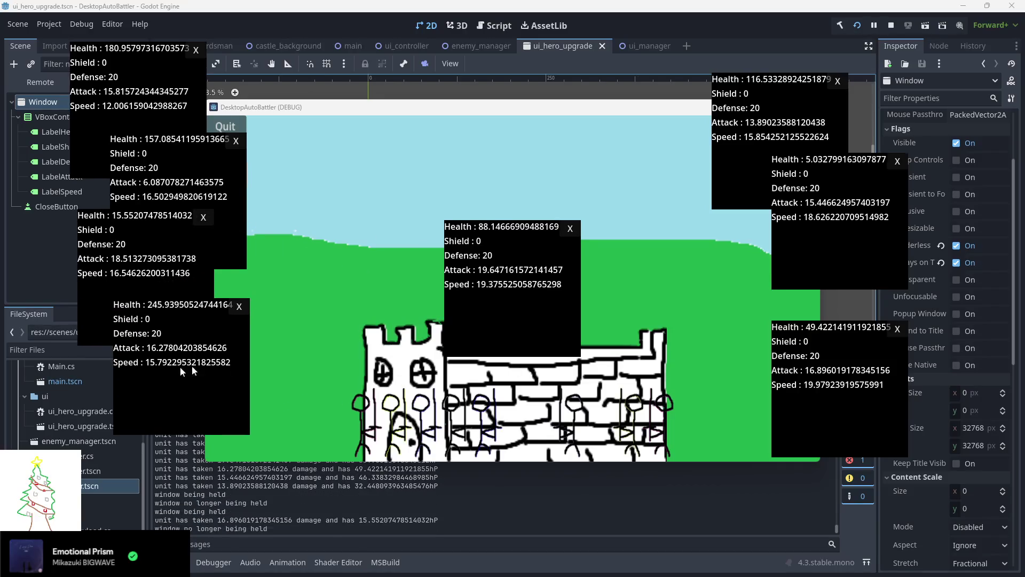
mouse_move(476, 290)
mouse_down()
mouse_move(219, 393)
mouse_move(117, 454)
mouse_up()
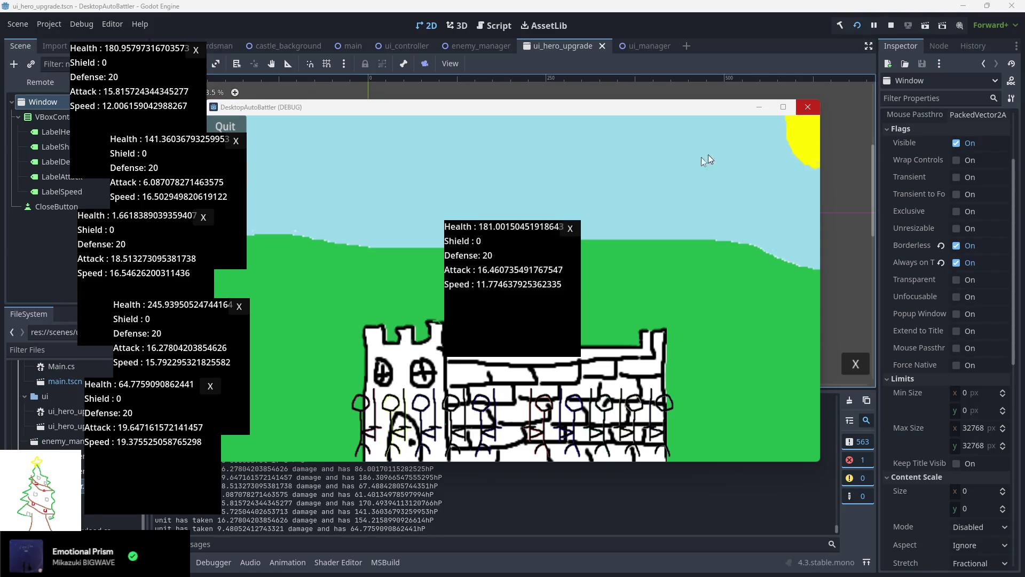
Drag the new stat popups to the top-right, right side and lower-right of the game
drag(659, 223, 764, 142)
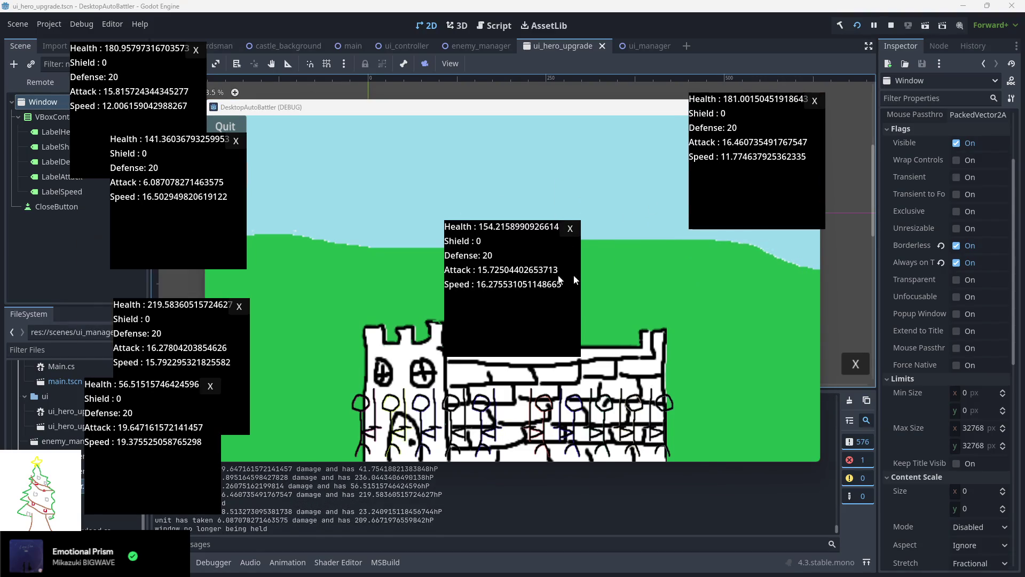
drag(508, 279, 745, 246)
mouse_move(570, 334)
mouse_down()
mouse_move(834, 381)
mouse_move(716, 427)
mouse_move(719, 440)
mouse_up()
drag(534, 299, 908, 488)
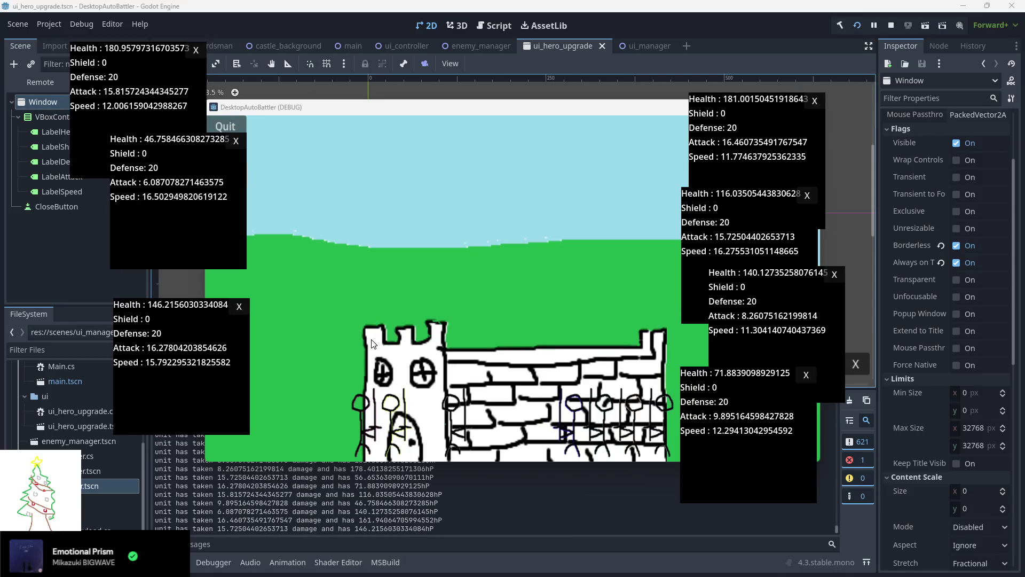
Shift two left-side popups up, then quit the running game and return to the code editor
drag(239, 255, 169, 245)
mouse_move(216, 347)
mouse_down()
mouse_move(172, 347)
mouse_move(172, 297)
mouse_up()
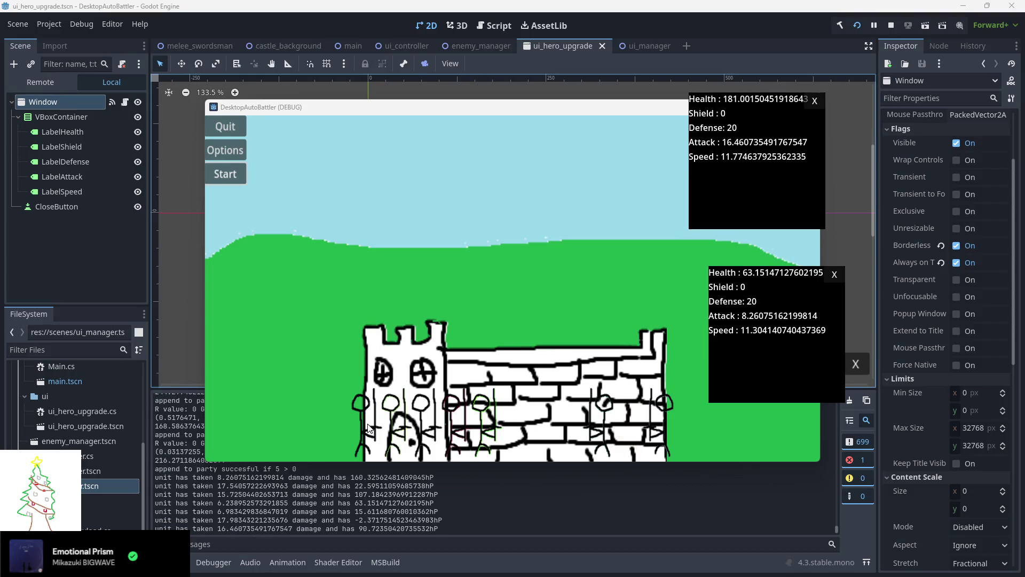
click(222, 126)
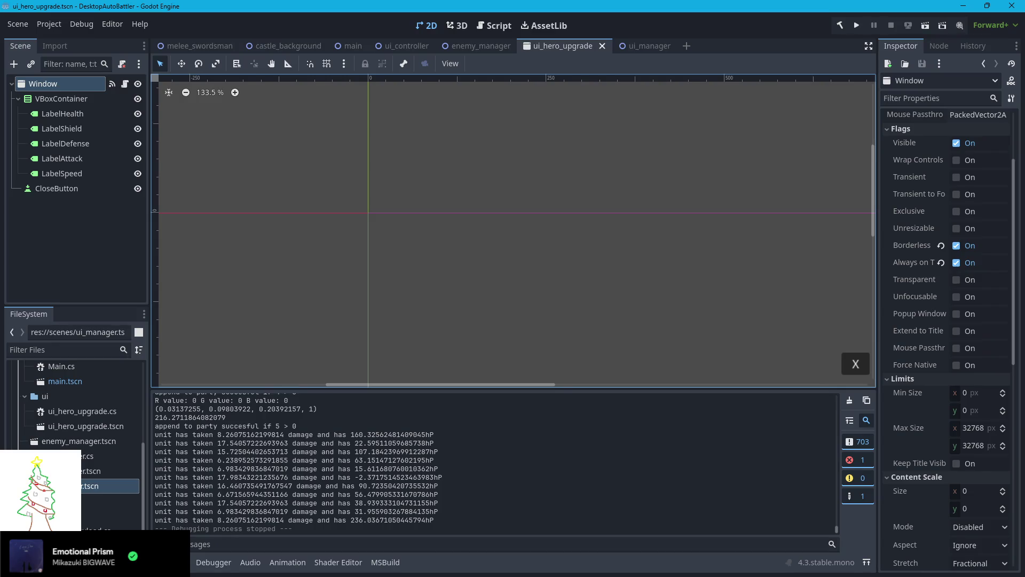
key(alt+Tab)
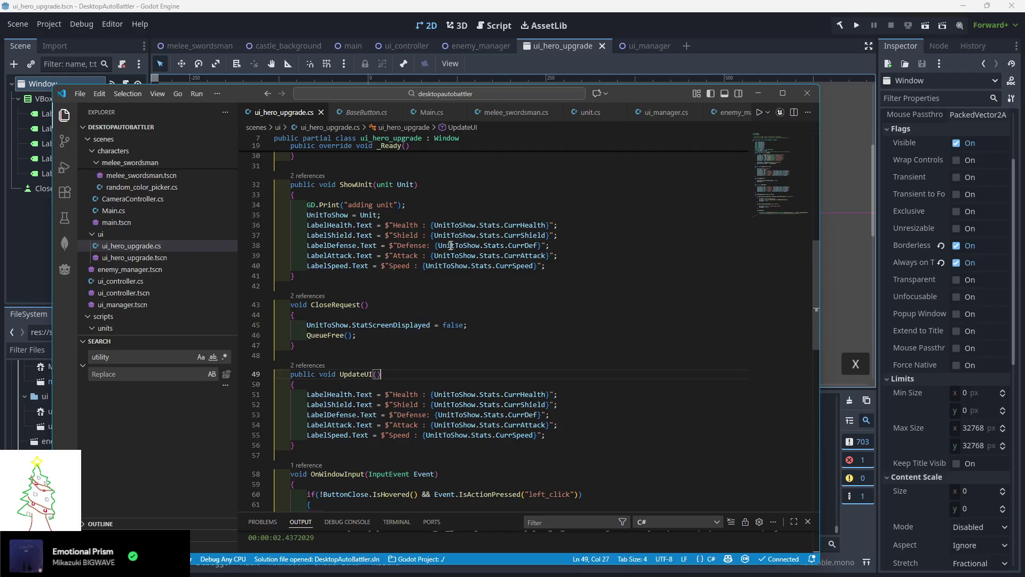
Scroll up through ui_hero_upgrade.cs, then bring up Main.cs with its ProcessBattle, RespawnUnit and StartBattle code
scroll(451, 245, up, 3)
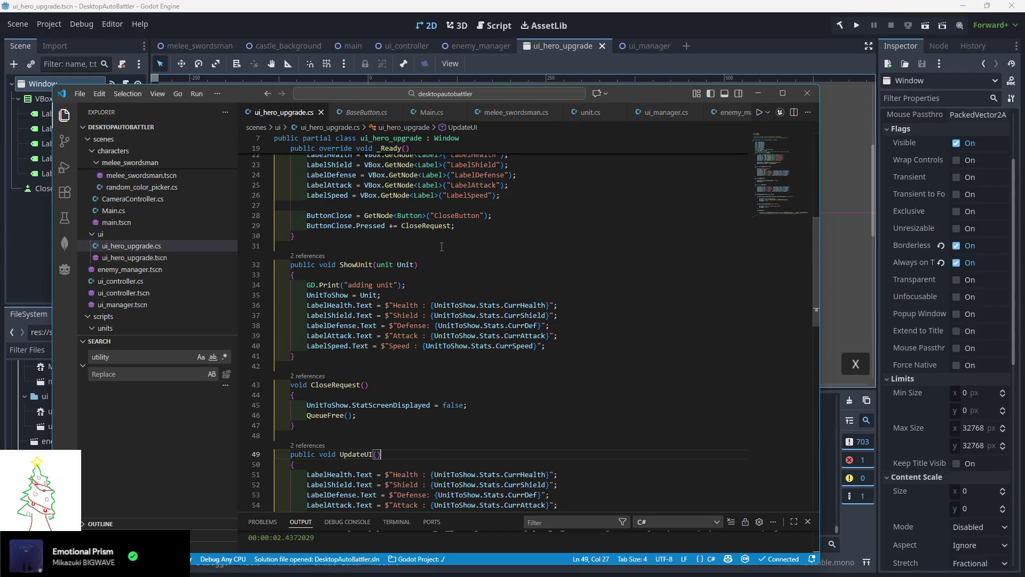
scroll(441, 247, up, 2)
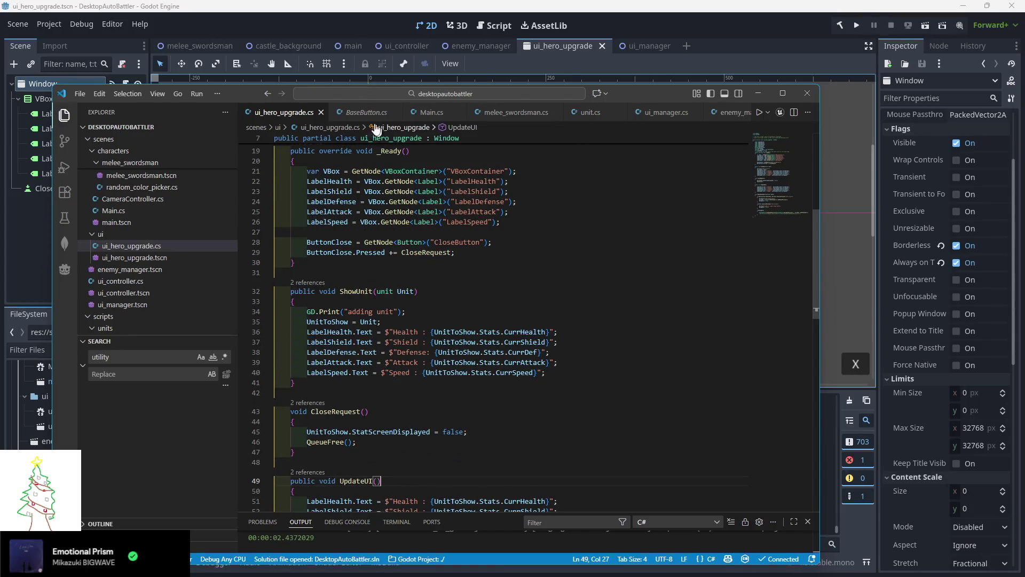
click(433, 114)
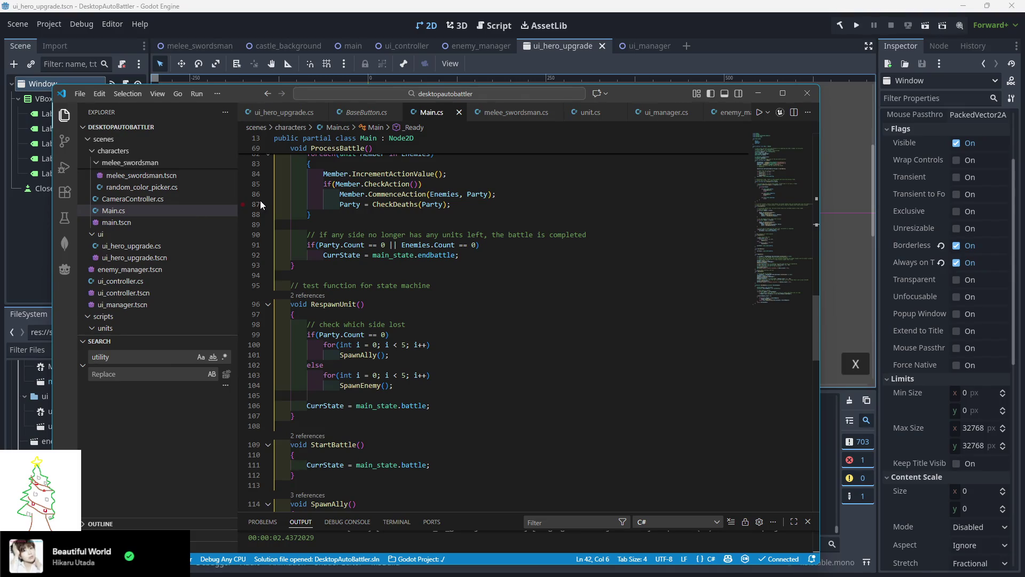
Close BaseButton.cs and review ShowUnit, CloseRequest and UpdateUI in ui_hero_upgrade.cs
scroll(327, 210, down, 1)
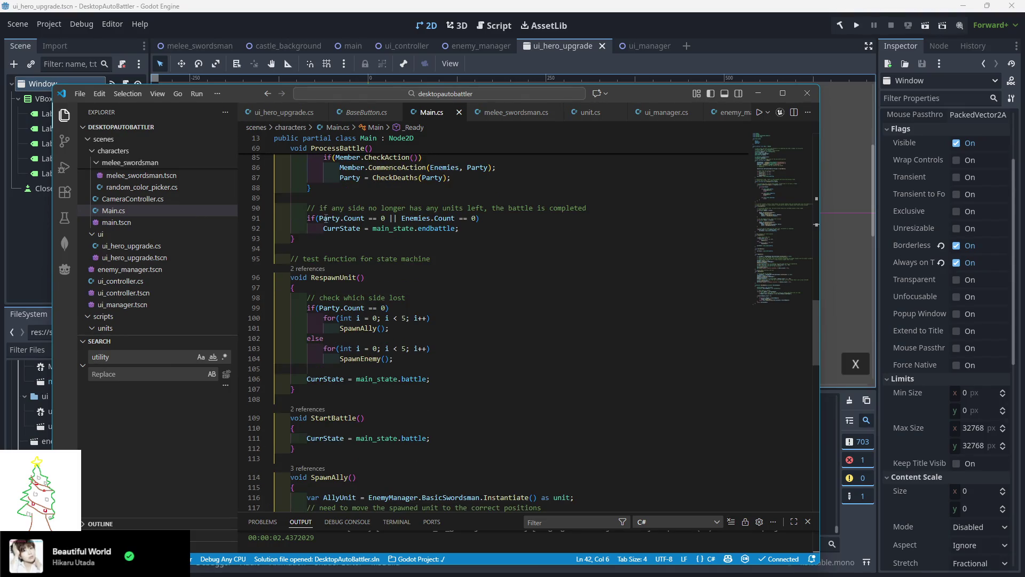
click(361, 113)
click(396, 112)
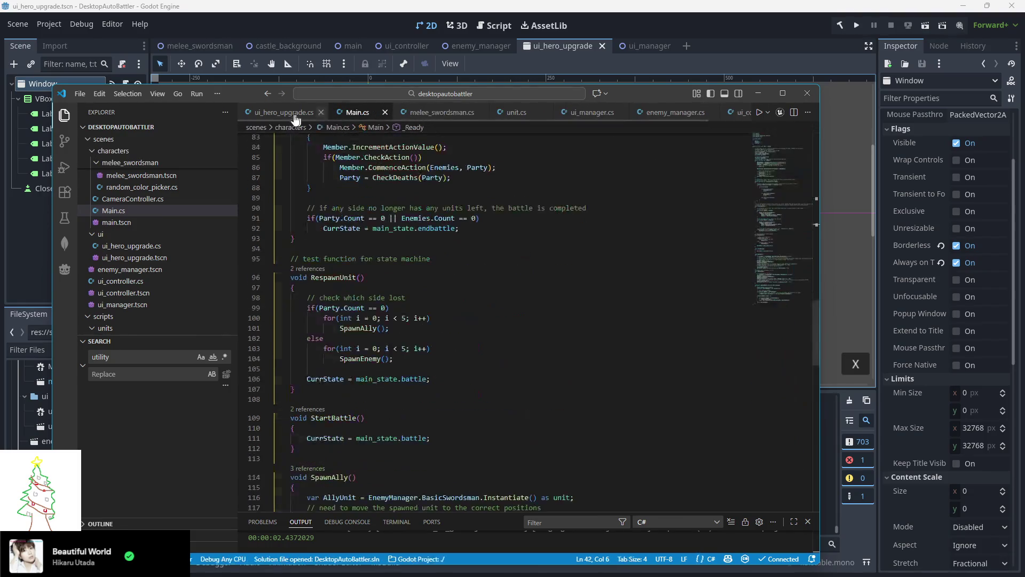
click(284, 113)
scroll(535, 242, down, 10)
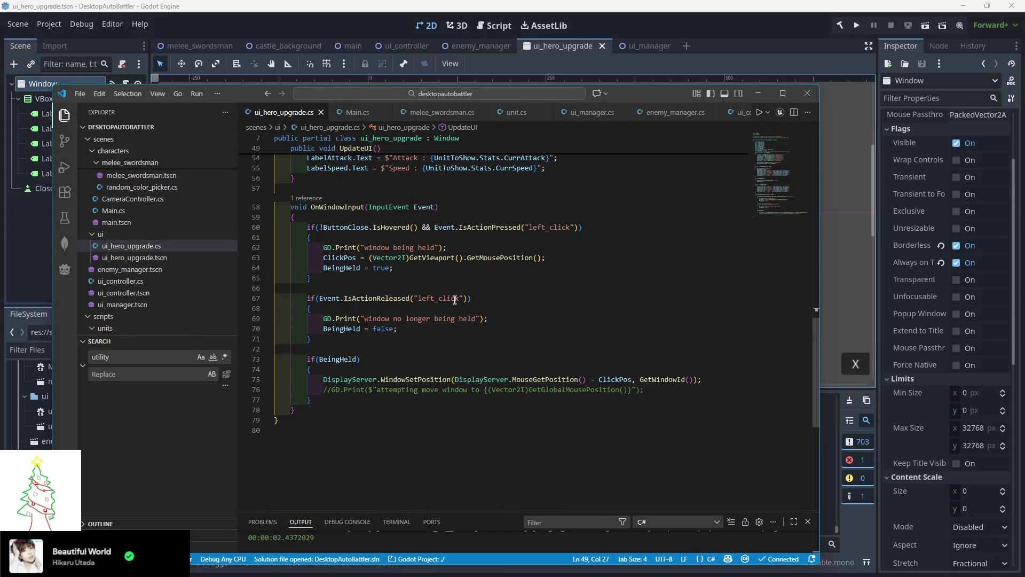
scroll(445, 317, up, 5)
scroll(444, 317, up, 4)
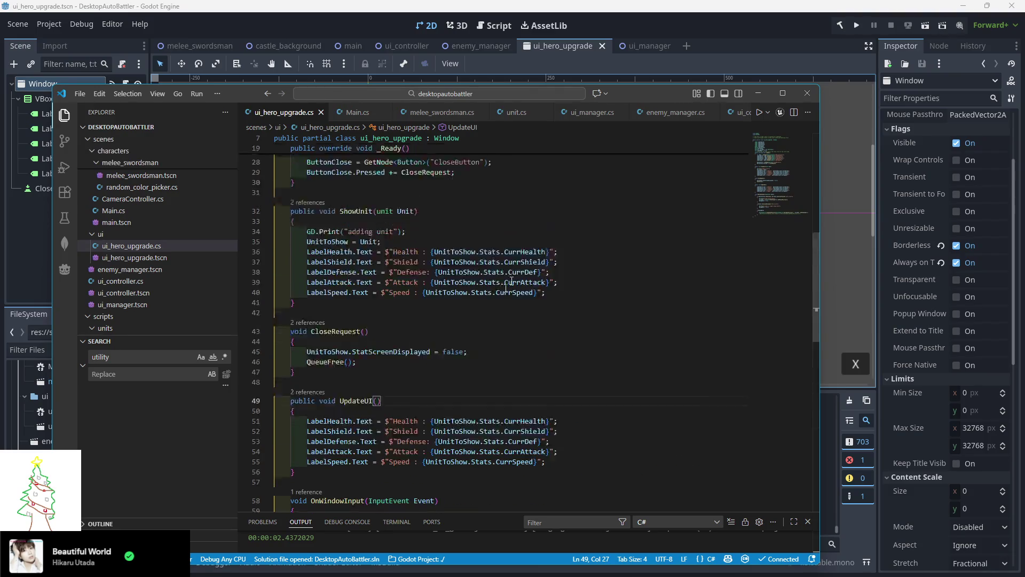
scroll(570, 114, down, 1)
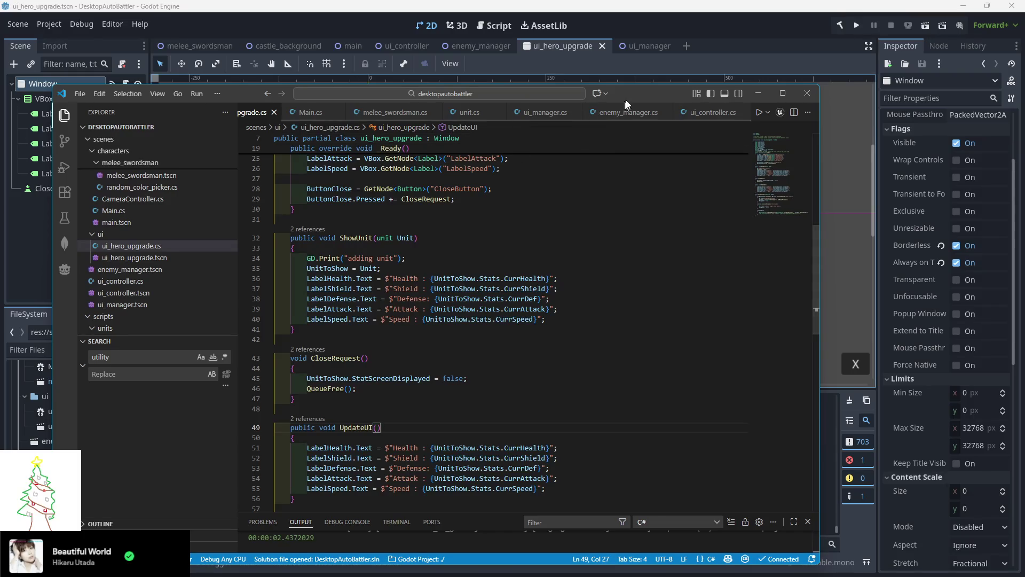
Scroll up in ui_hero_upgrade.cs, then switch to unit.cs to view its TakeDamage method
drag(600, 108, 598, 101)
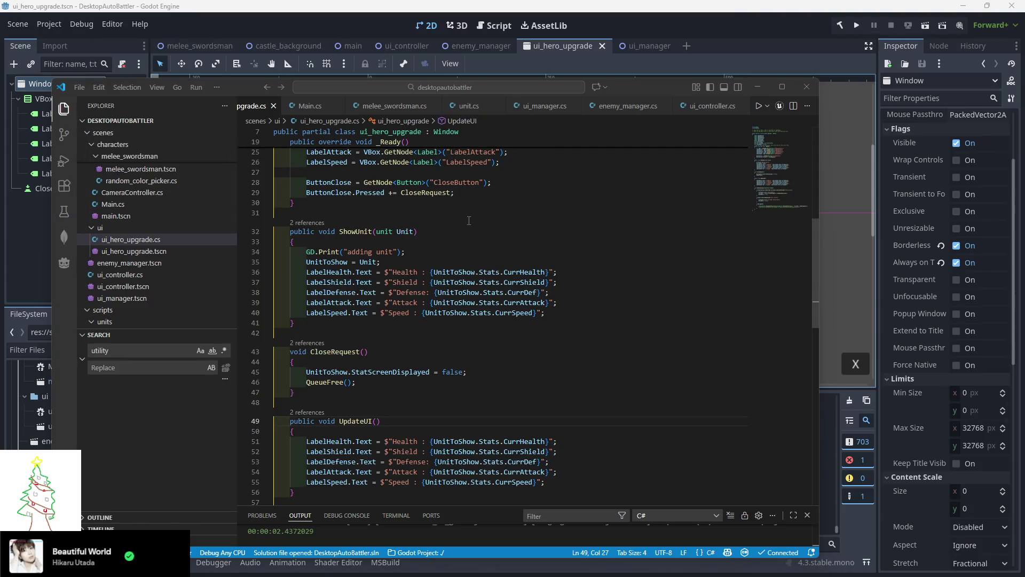
scroll(483, 227, up, 3)
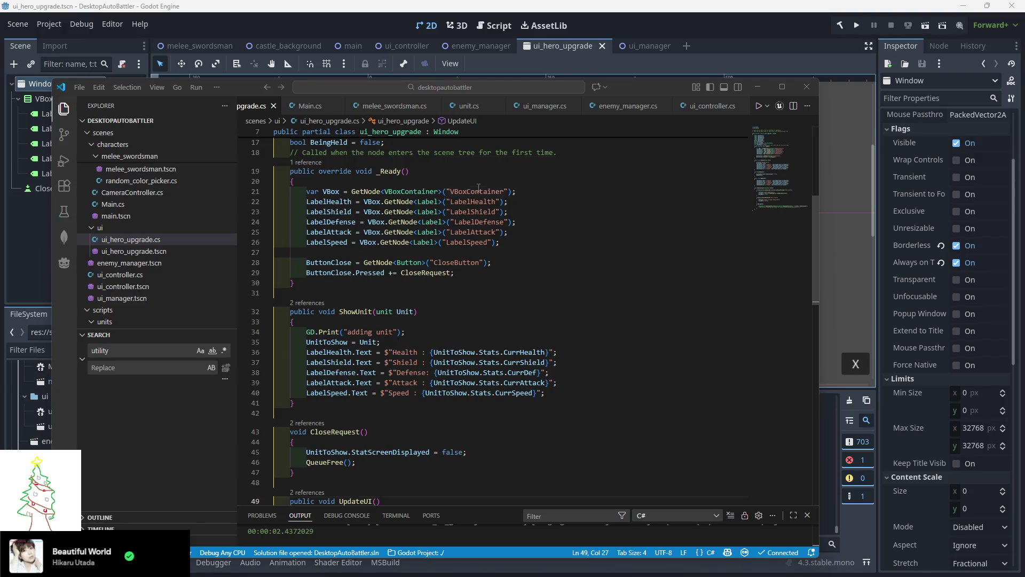
mouse_move(476, 190)
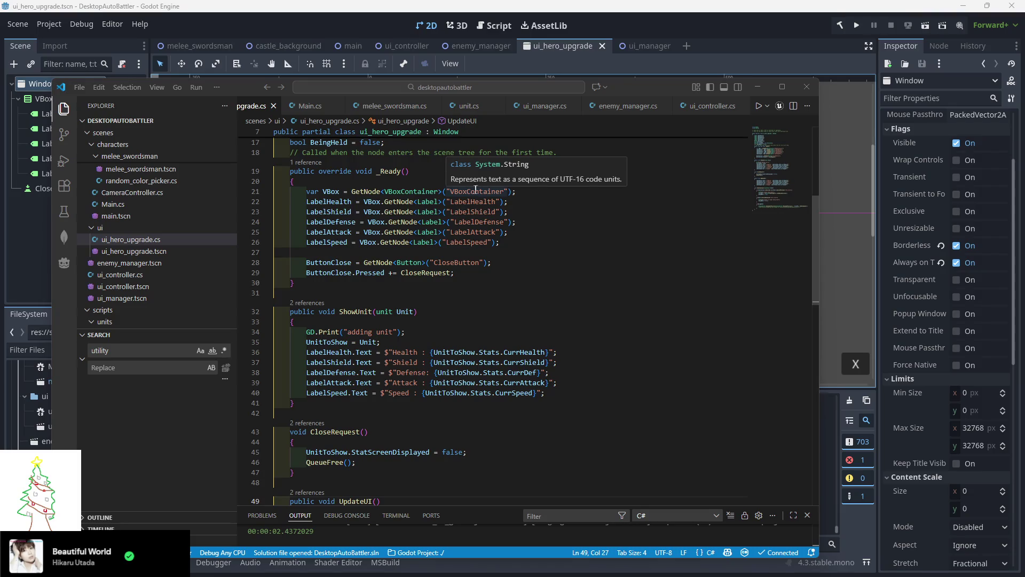
click(469, 106)
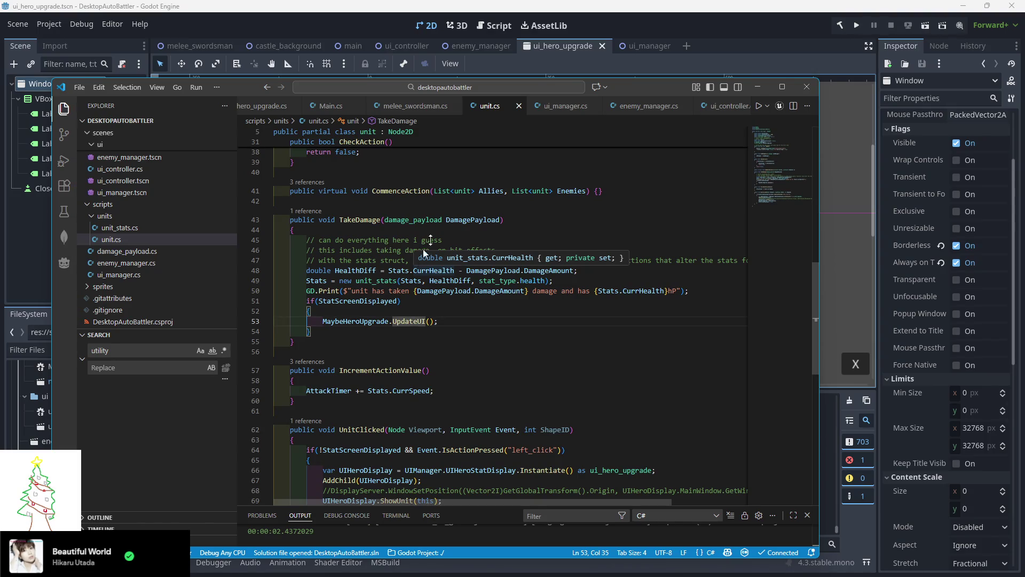
Open unit_stats.cs from scripts/units to view the unit_stats struct's properties and constructor
scroll(475, 194, up, 2)
scroll(476, 193, up, 8)
scroll(316, 106, up, 1)
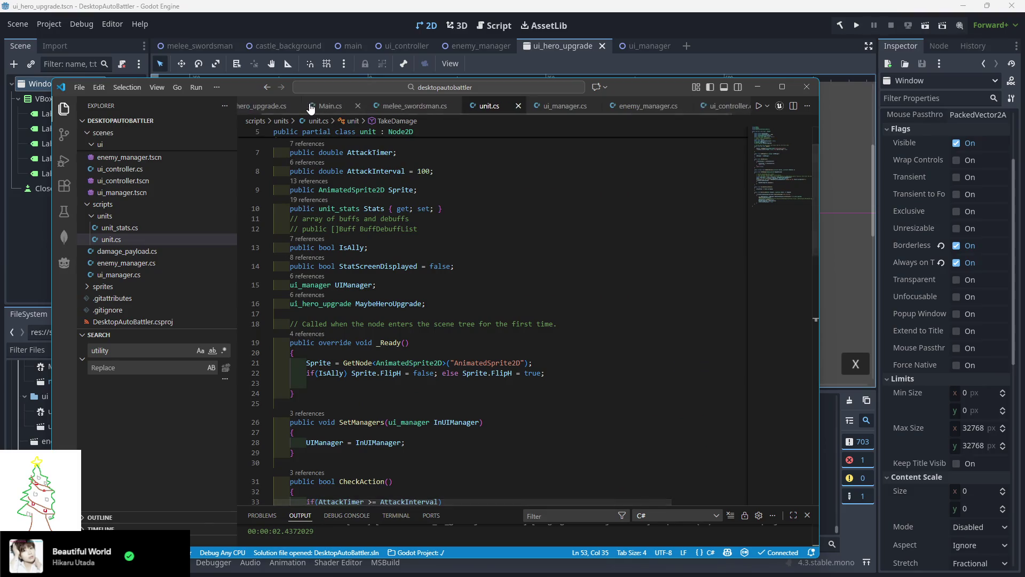
scroll(320, 106, down, 1)
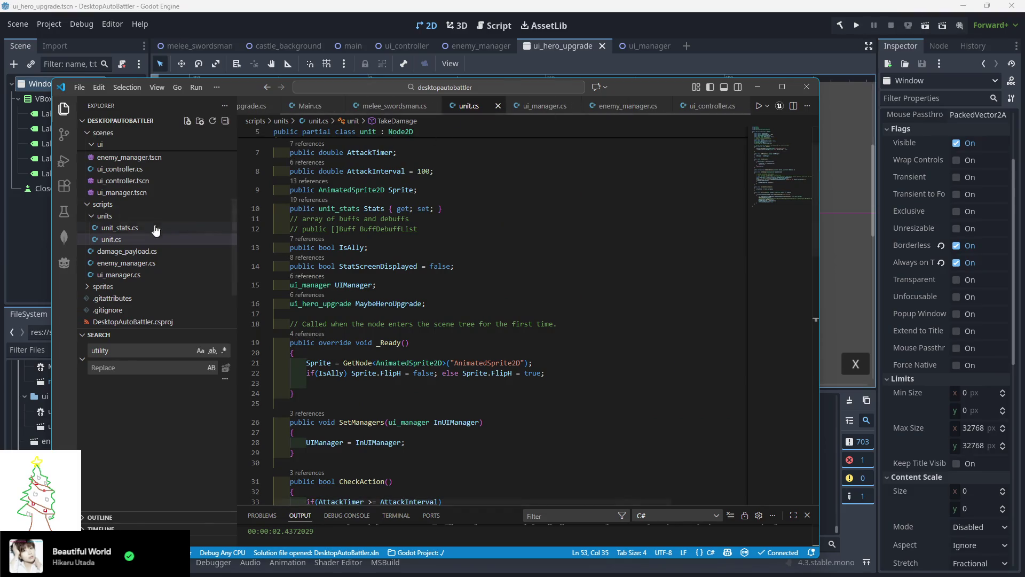
click(114, 230)
scroll(388, 251, up, 5)
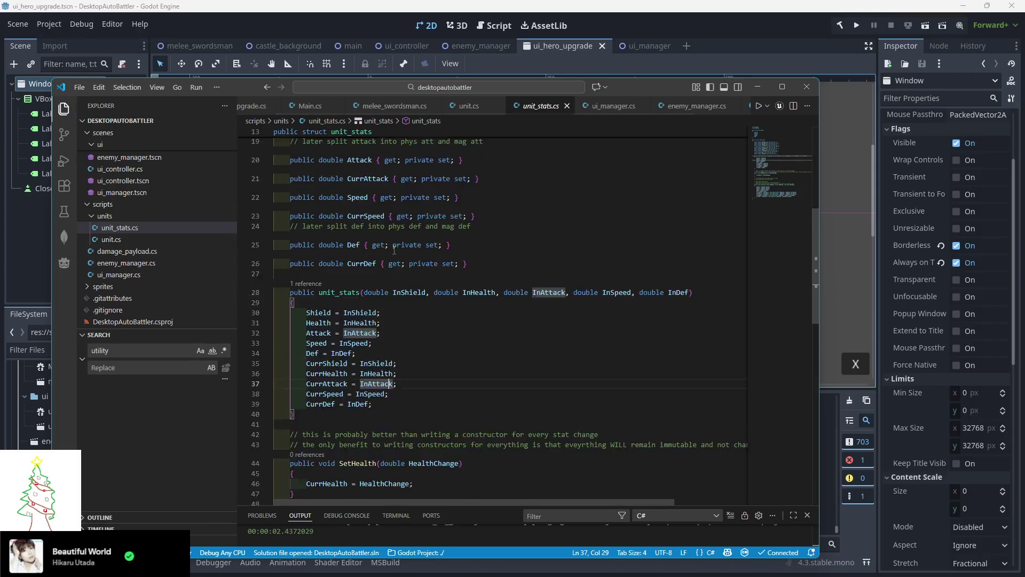
scroll(389, 252, up, 2)
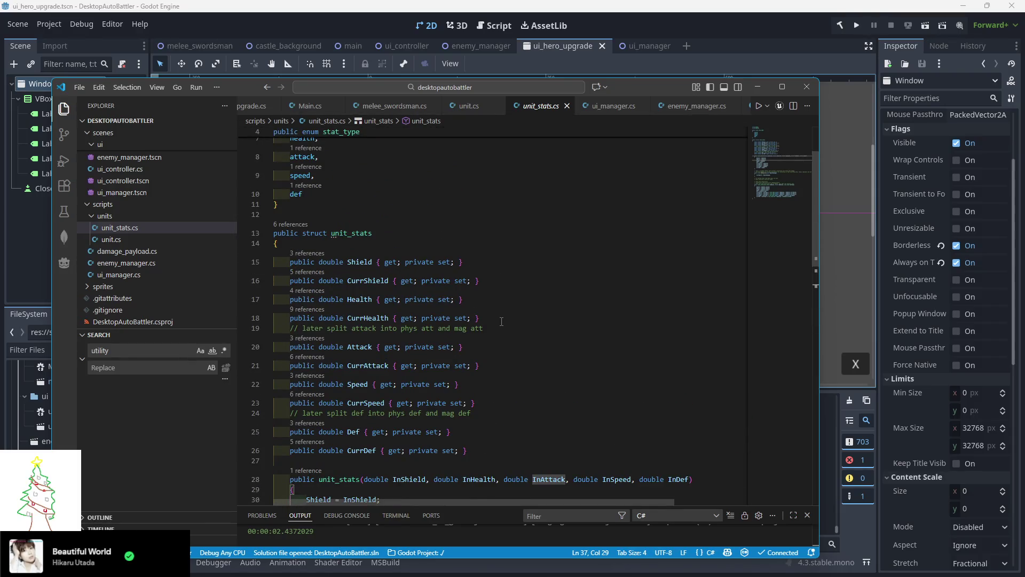
scroll(484, 342, down, 1)
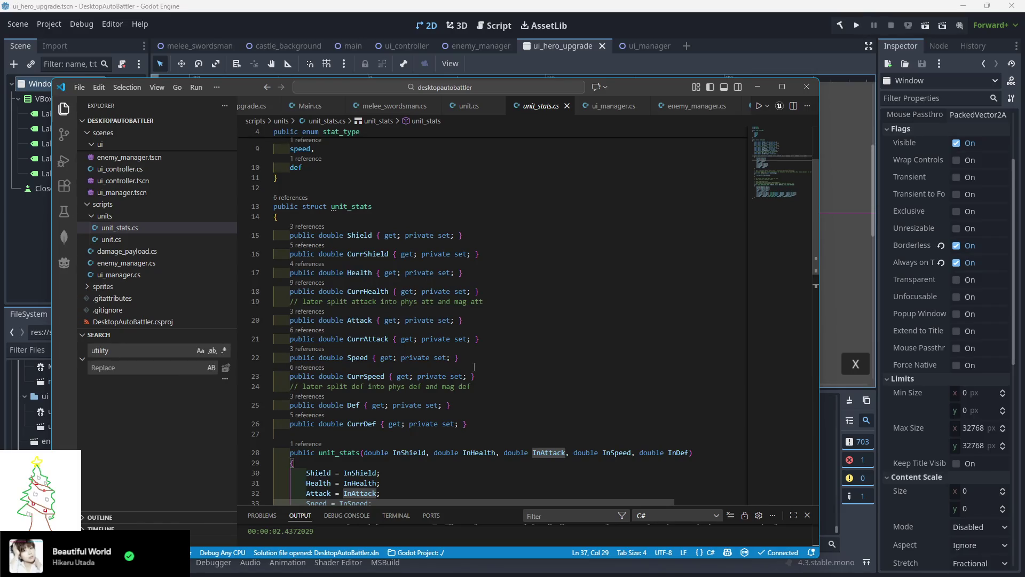
Duplicate the Health and CurrHealth property lines and rename the copies Mana and CurrMana
click(488, 291)
shift+click(487, 272)
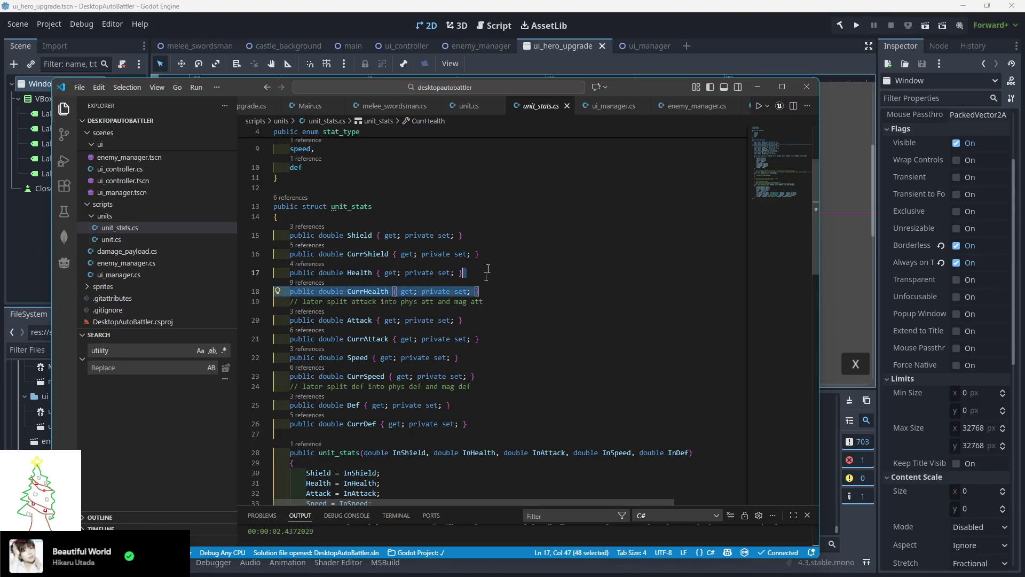
key(shift+alt+Down)
double_click(358, 311)
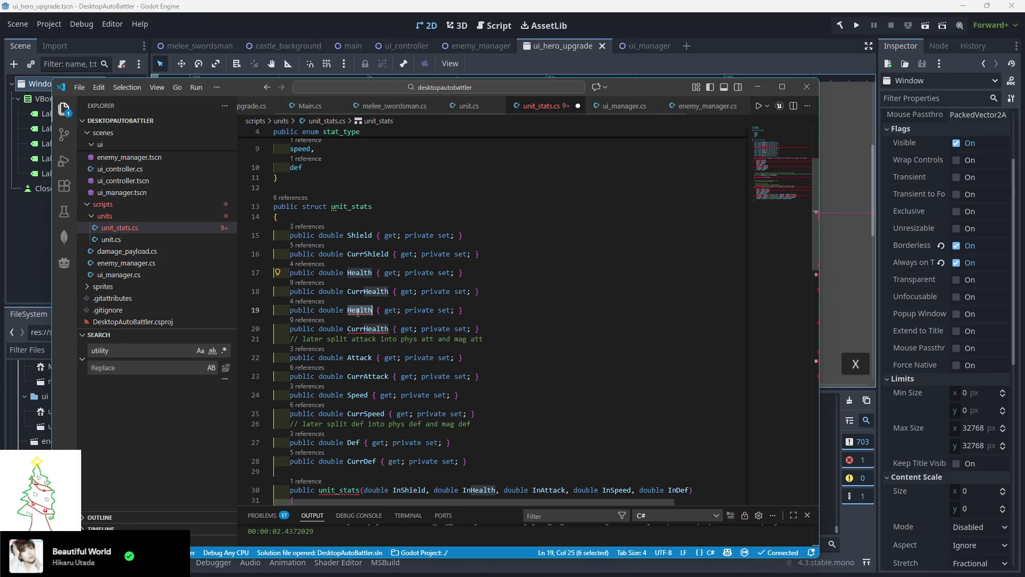
text(Mana)
double_click(358, 327)
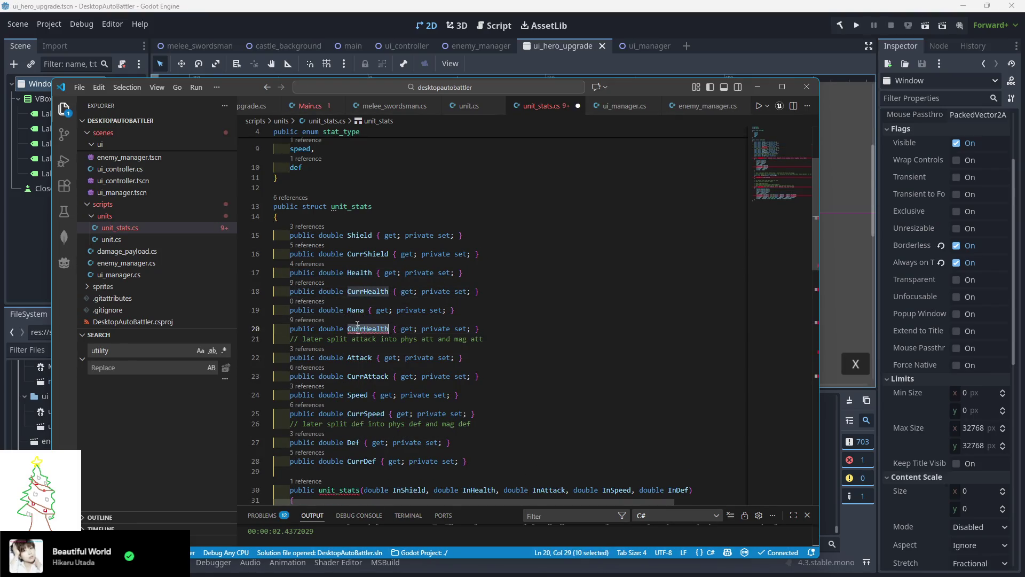
text(CurrMana)
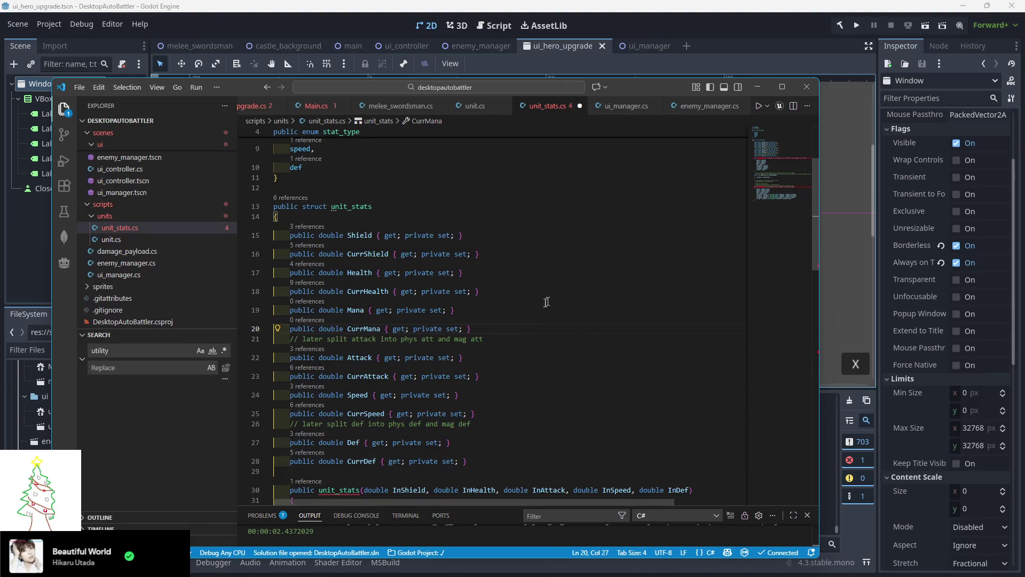
Add a double InMana parameter after InHealth in the unit_stats constructor
scroll(547, 302, down, 5)
click(414, 377)
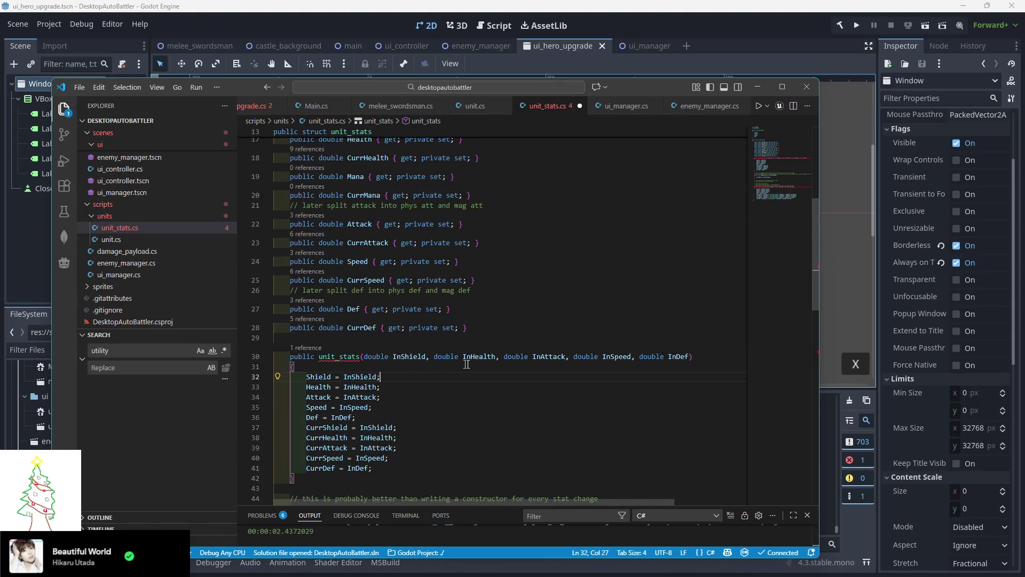
click(499, 356)
text(double In)
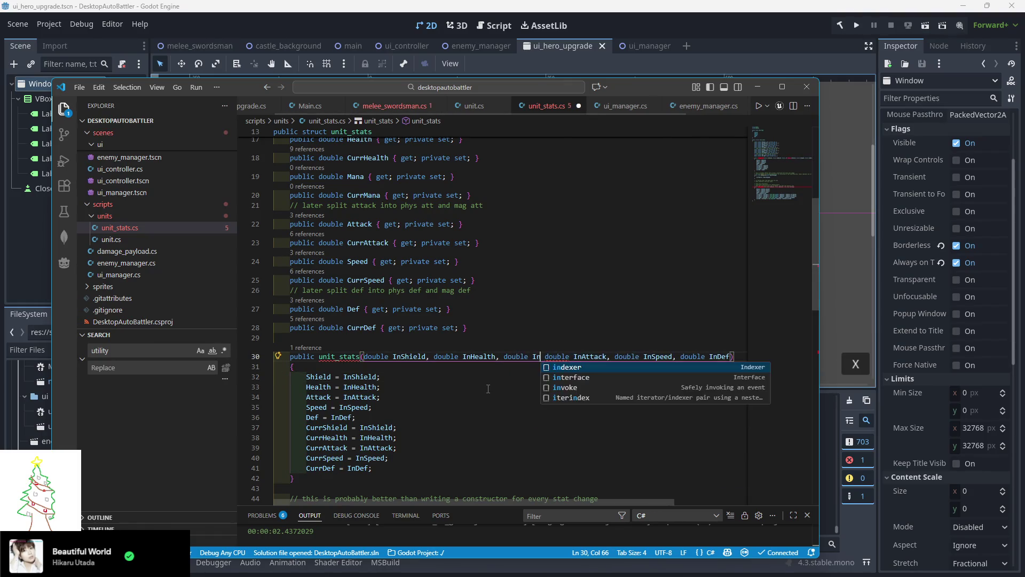
text(Mana,)
Add Mana = InMana; below the Health assignment in the constructor
scroll(438, 411, down, 3)
click(389, 327)
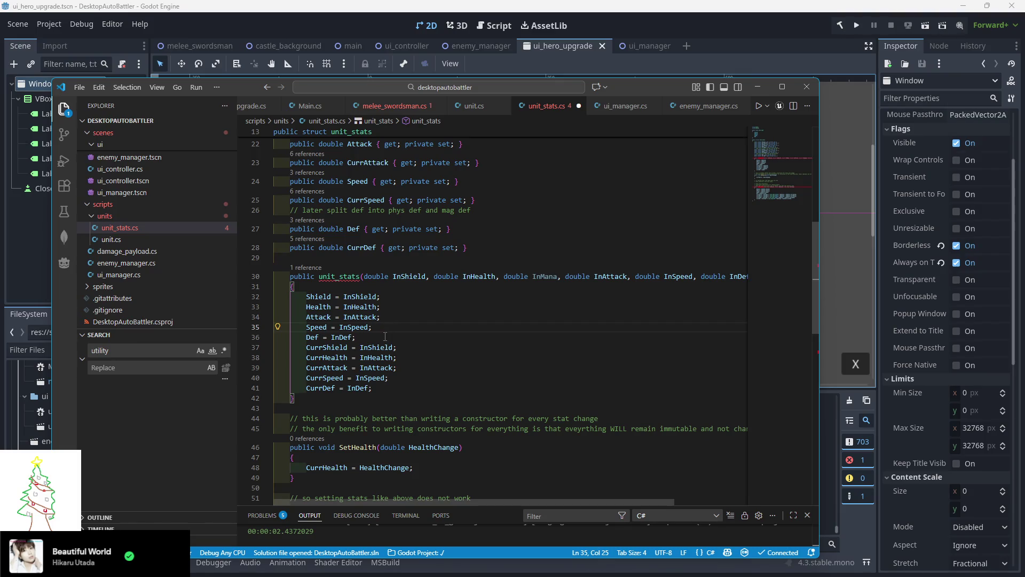
click(394, 308)
key(Return)
text(Mana)
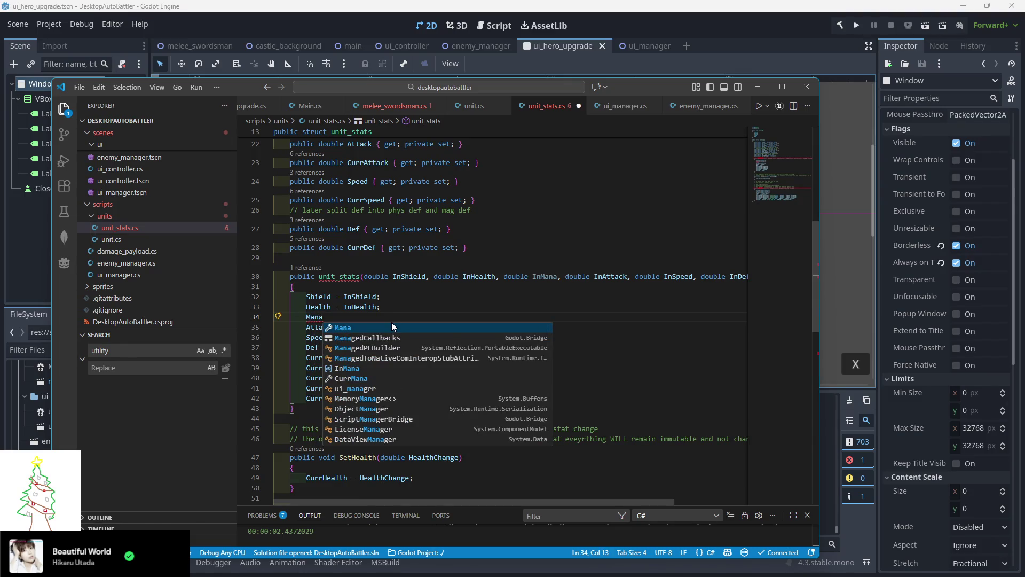
text( = InMana;)
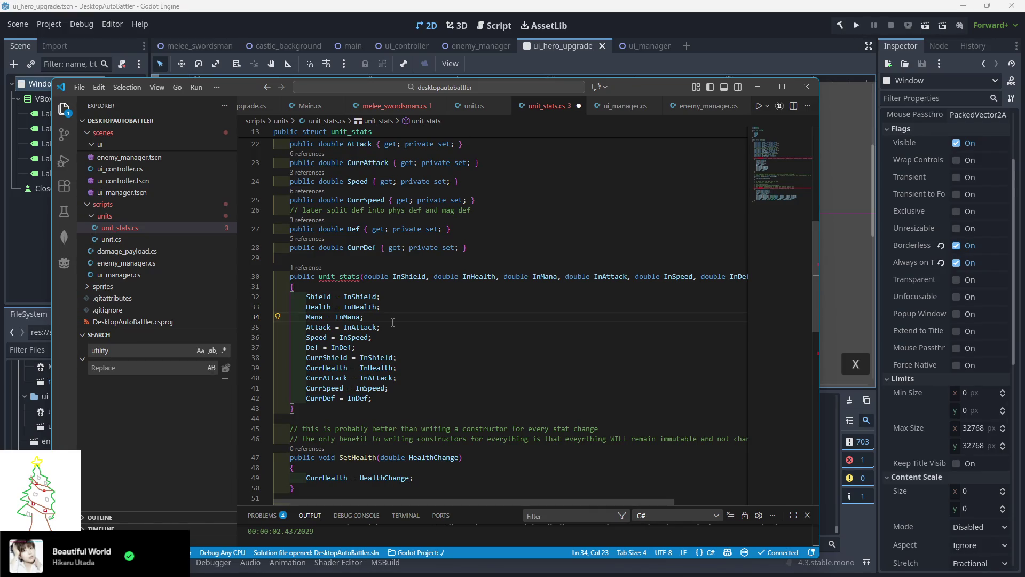
Add CurrMana = InMana; after the CurrHealth assignment and review the copy constructor's stat lines
click(397, 357)
click(398, 368)
key(Return)
text(CurrMana = InMana;)
scroll(437, 384, down, 5)
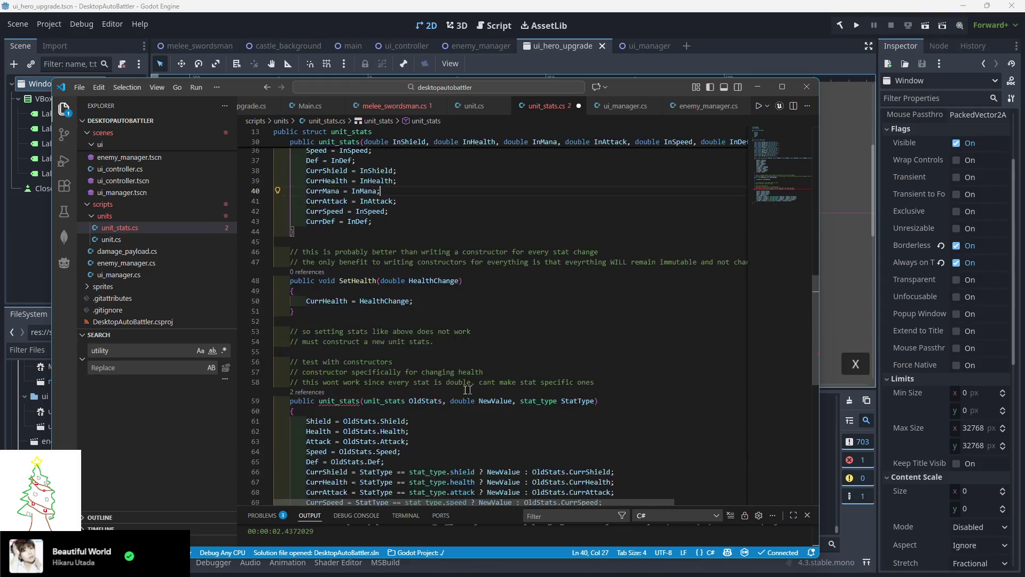
scroll(467, 389, down, 3)
click(417, 354)
click(470, 324)
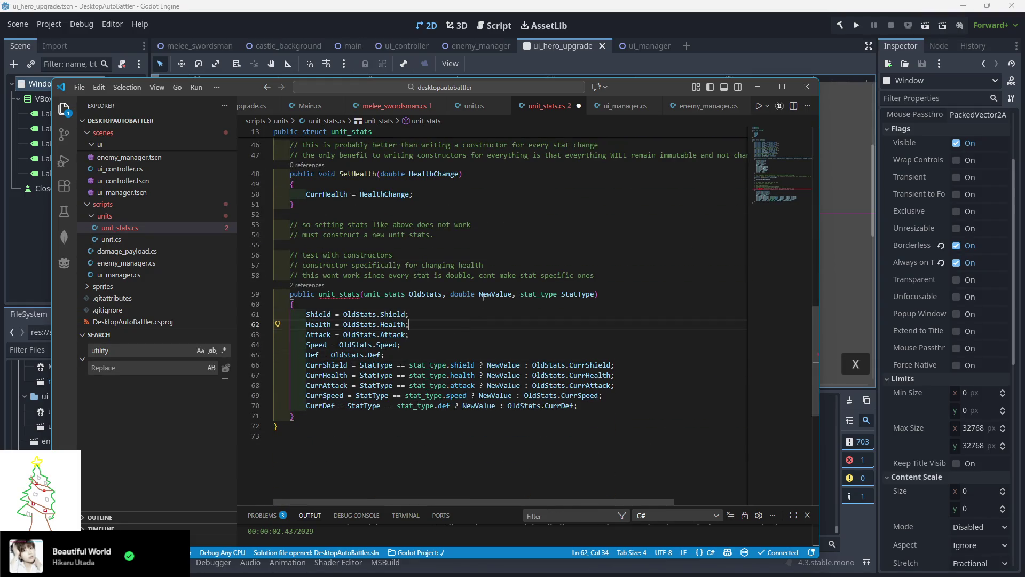
click(430, 343)
scroll(419, 289, up, 8)
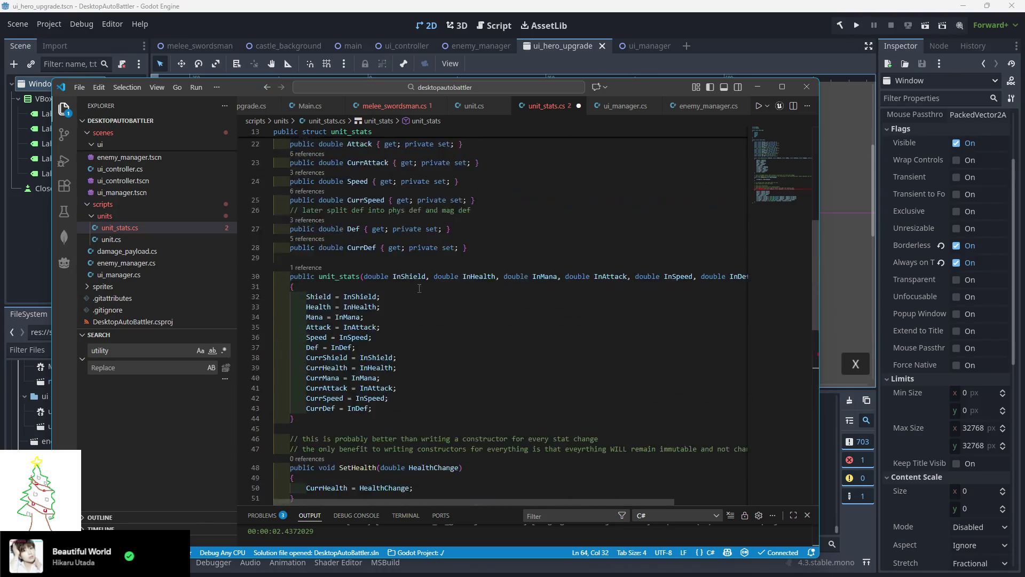
scroll(420, 288, up, 7)
click(311, 274)
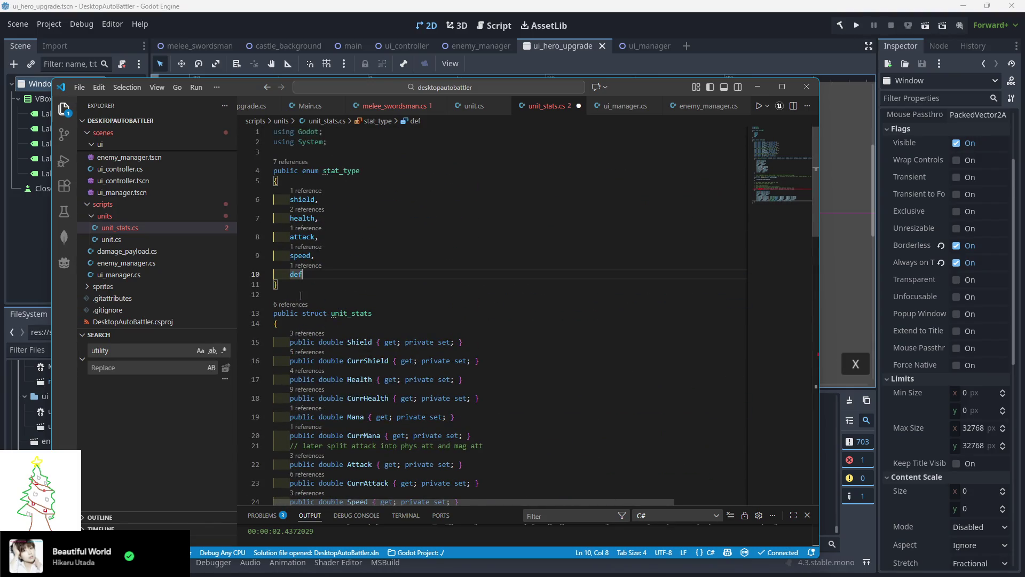
Add a mana entry after health in the stat_type enum
click(321, 219)
key(Return)
text(mana,)
scroll(326, 246, down, 15)
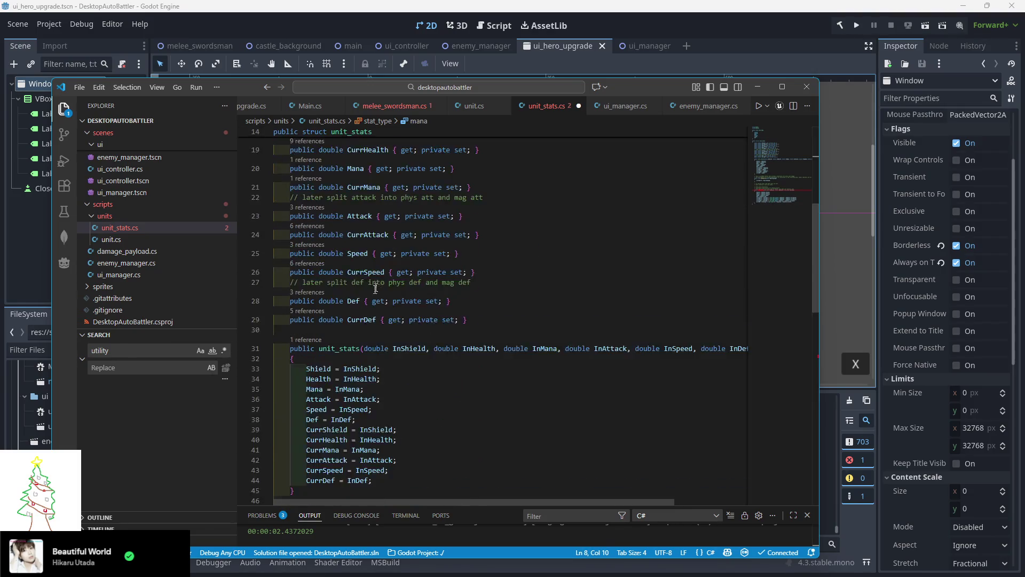
scroll(408, 341, up, 1)
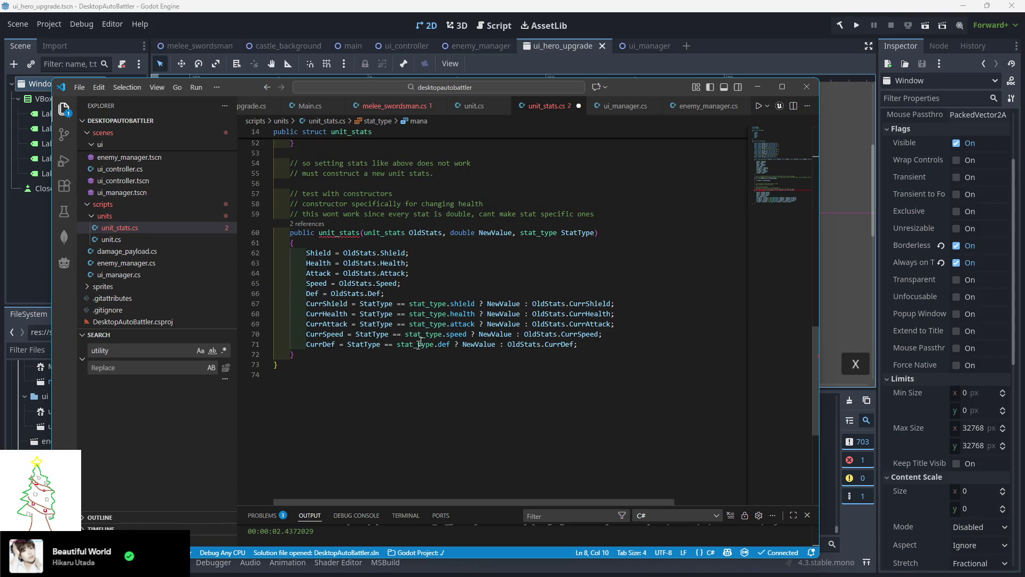
Add Mana = OldStats.Mana; after the Health copy line in the copy constructor
click(430, 265)
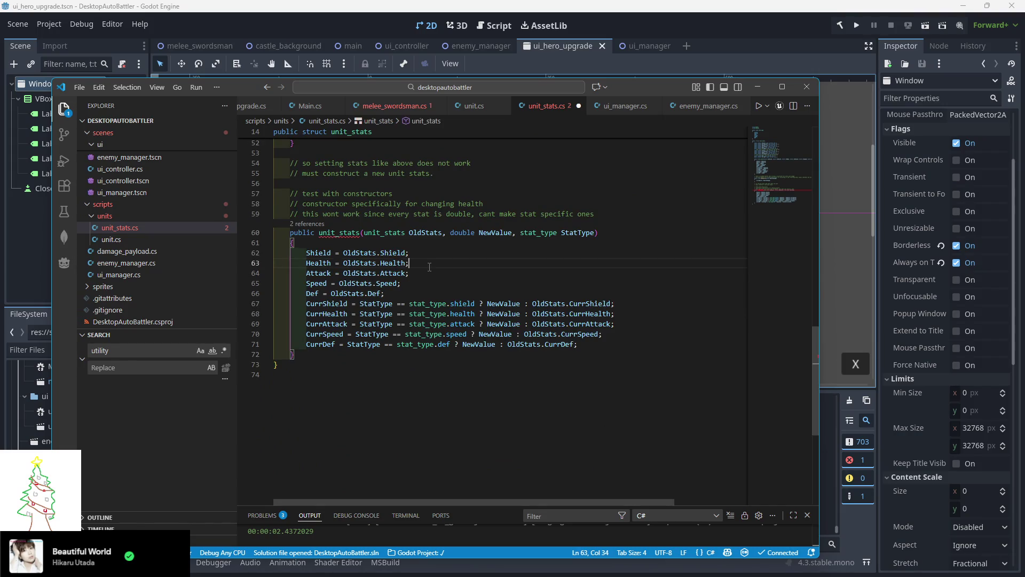
key(Return)
text(Mana = Old)
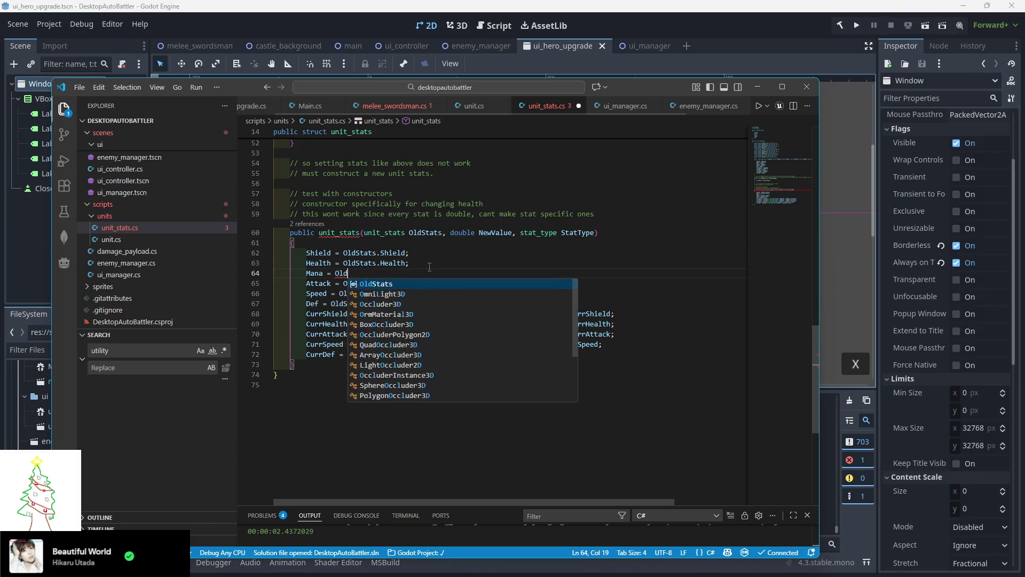
text(Stats.Mana)
key(Tab)
text(;)
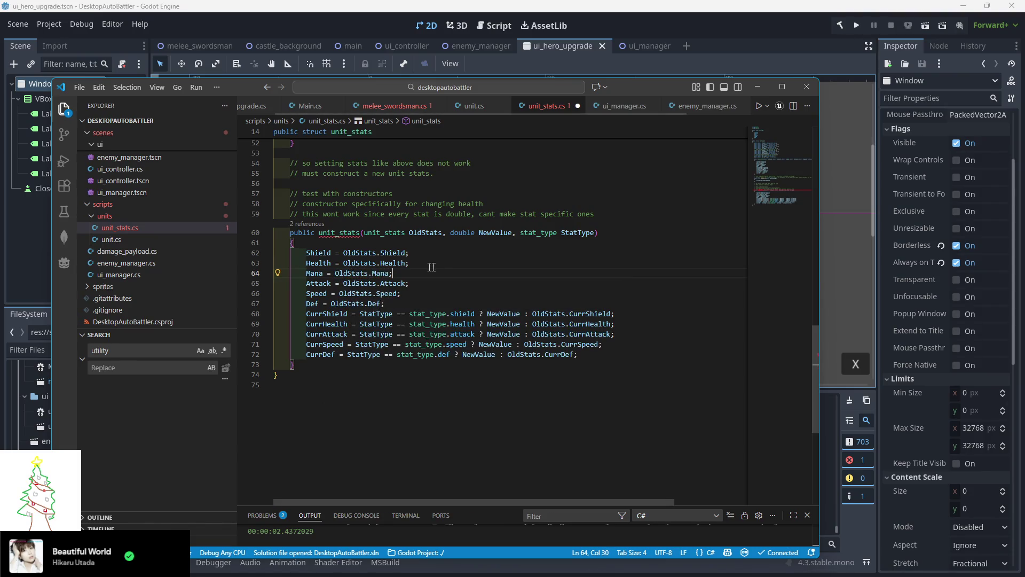
click(451, 295)
text(;)
Add CurrMana = StatType == stat_type.mana ? NewValue : OldStats.CurrMana; and save unit_stats.cs
click(635, 334)
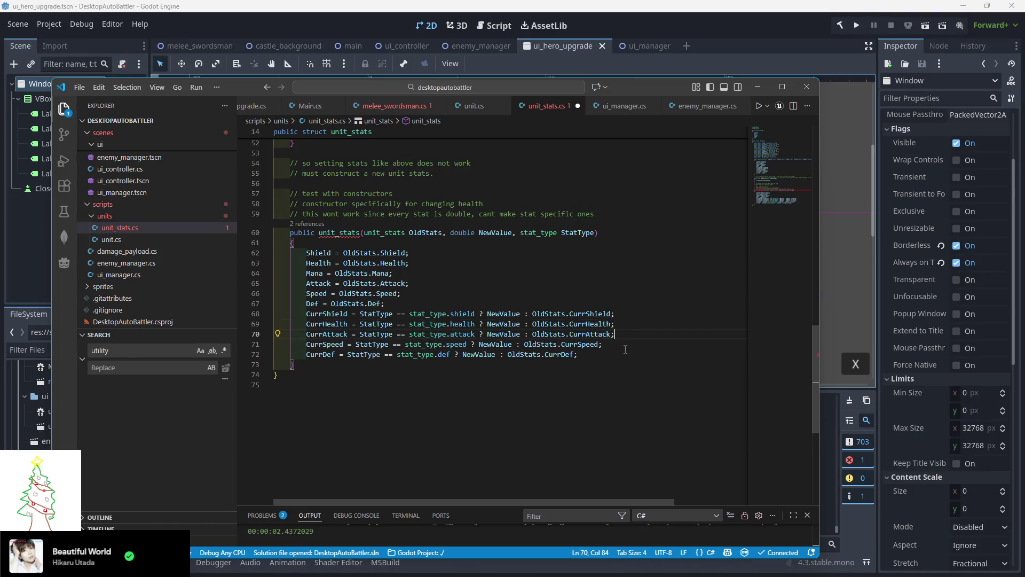
key(Return)
text(Curr)
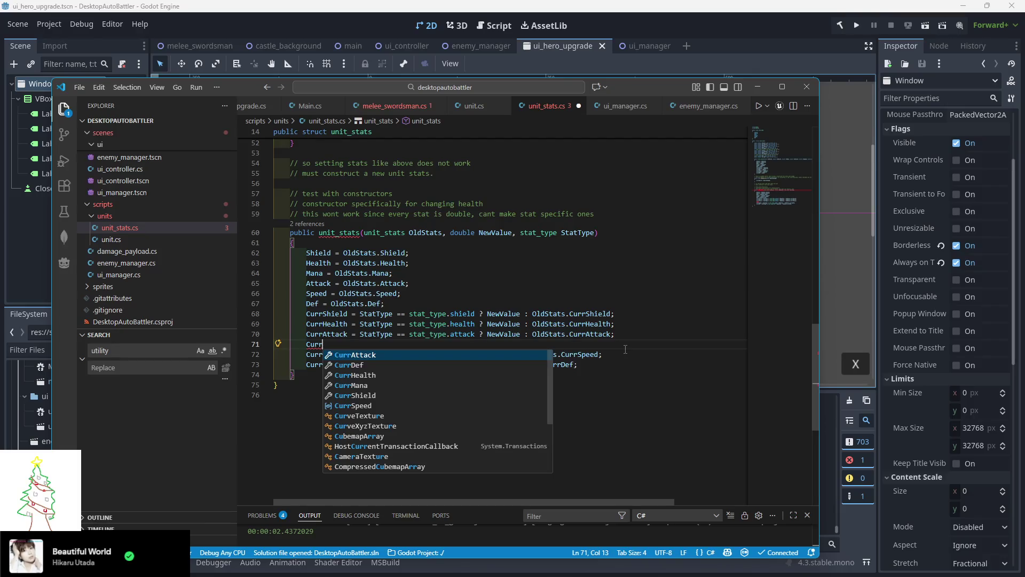
text(Mana = )
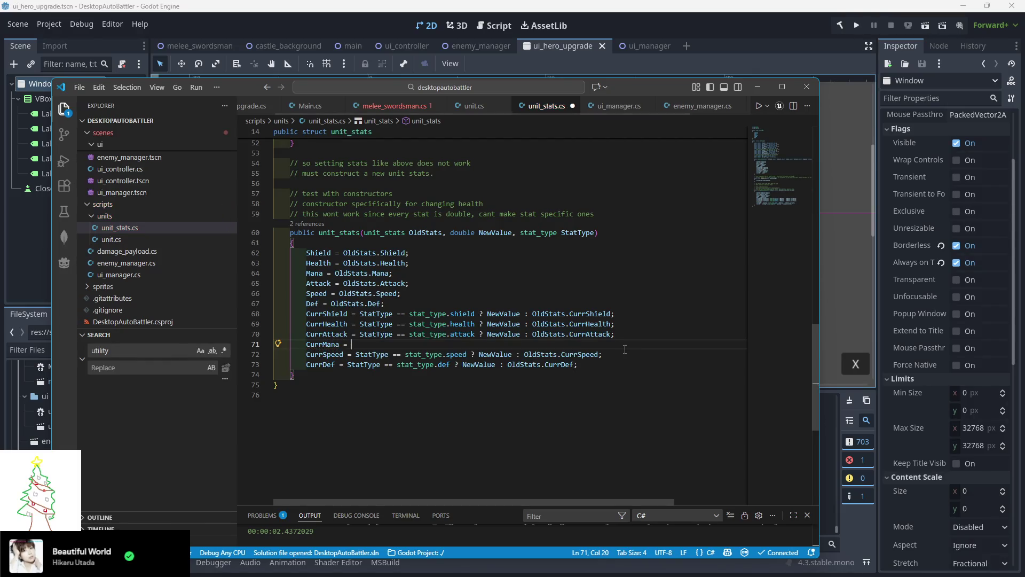
text(StatType == )
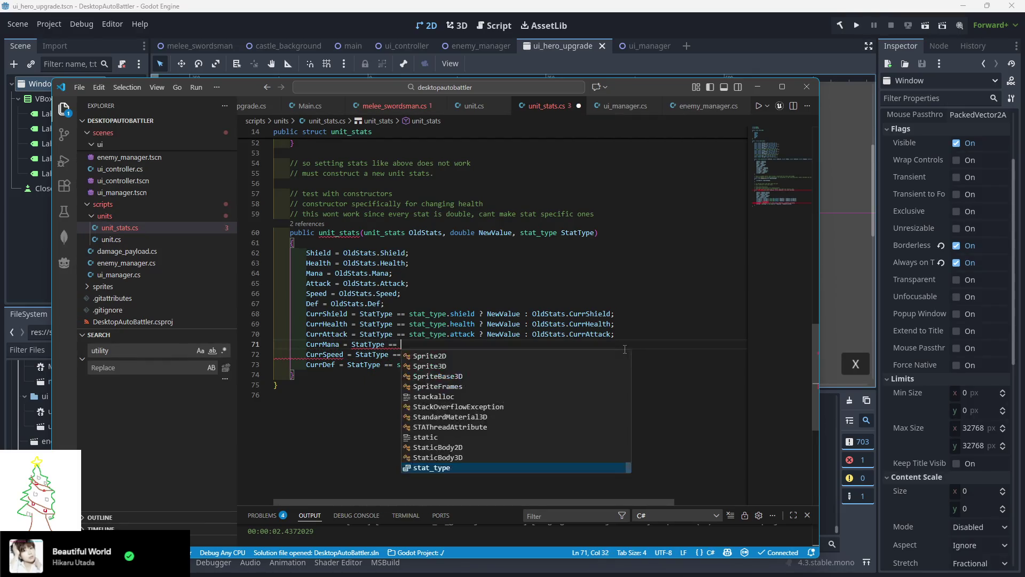
text(stat_type.)
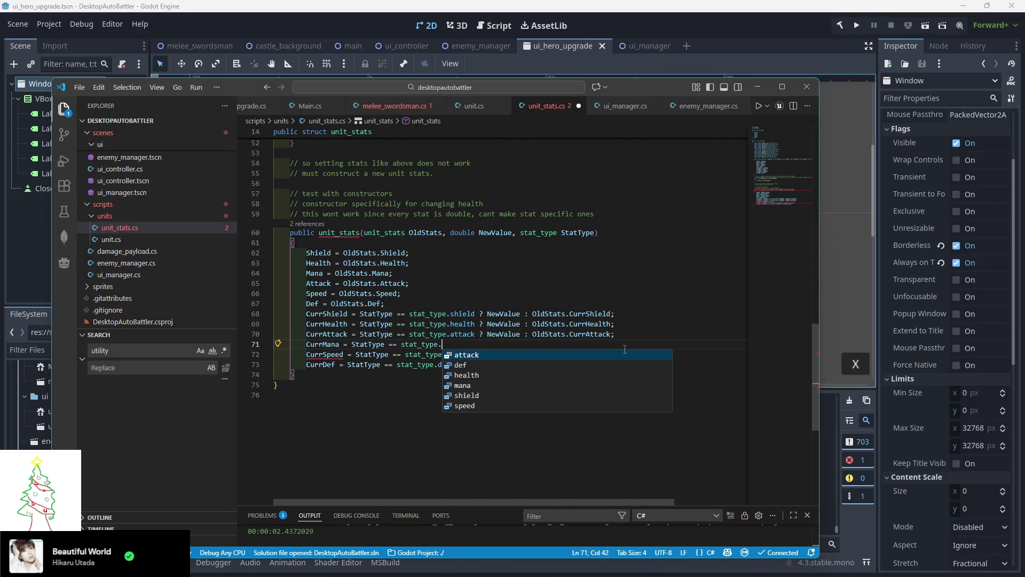
text(mana ? N)
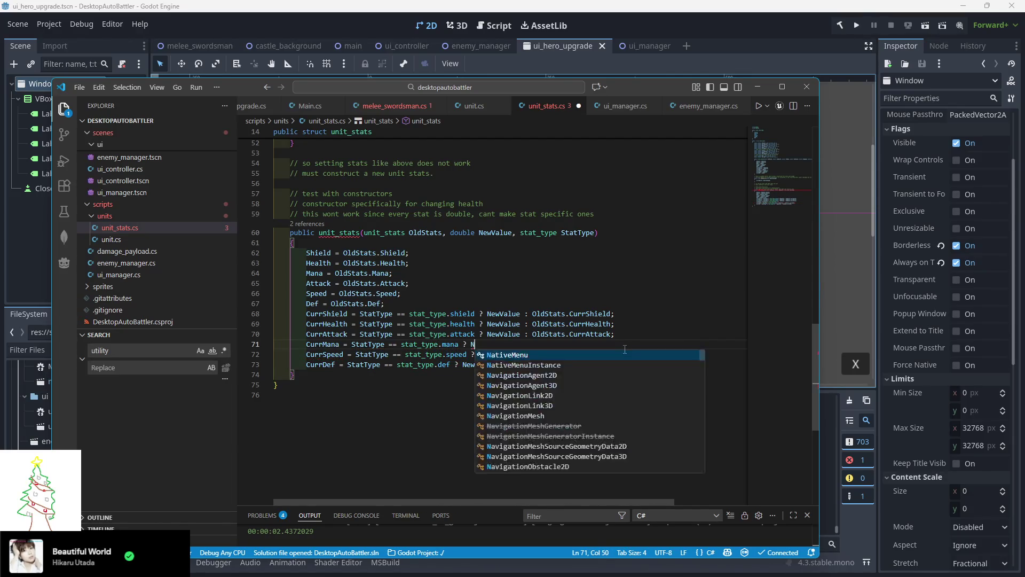
text(ewValue: )
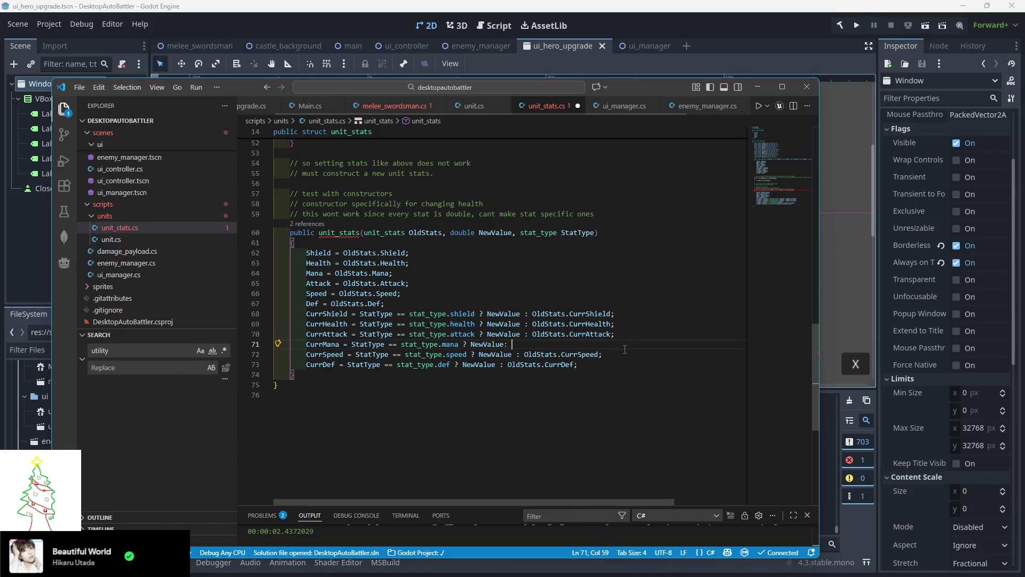
text(OldStats.CurrMana;)
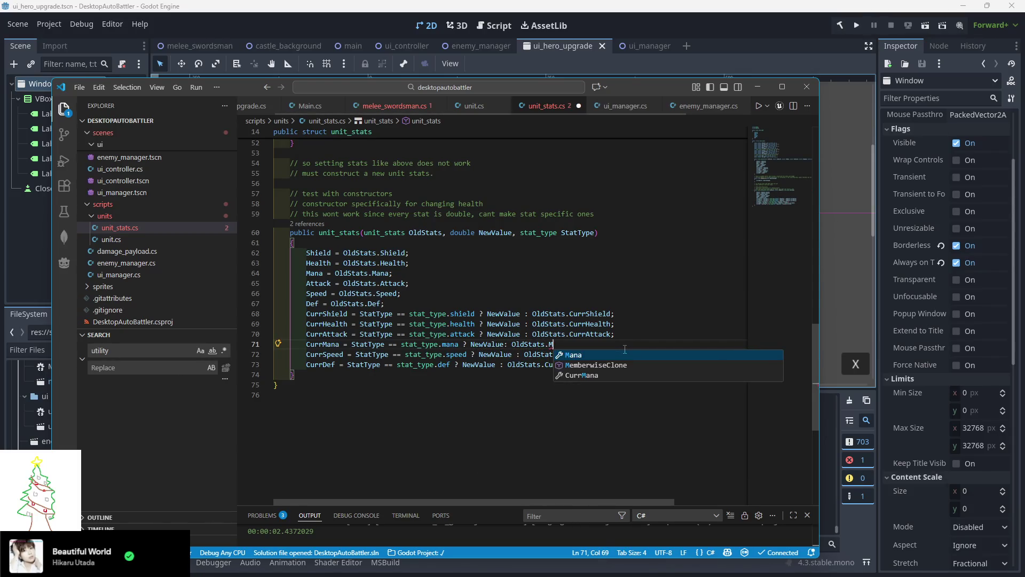
click(582, 375)
key(ctrl+s)
scroll(529, 342, up, 2)
scroll(512, 320, up, 3)
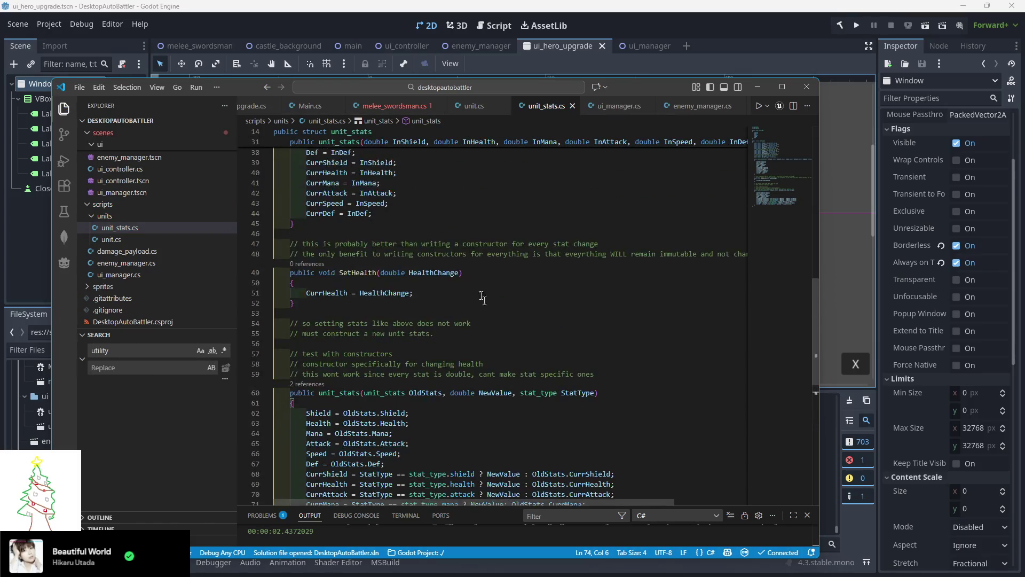
click(393, 106)
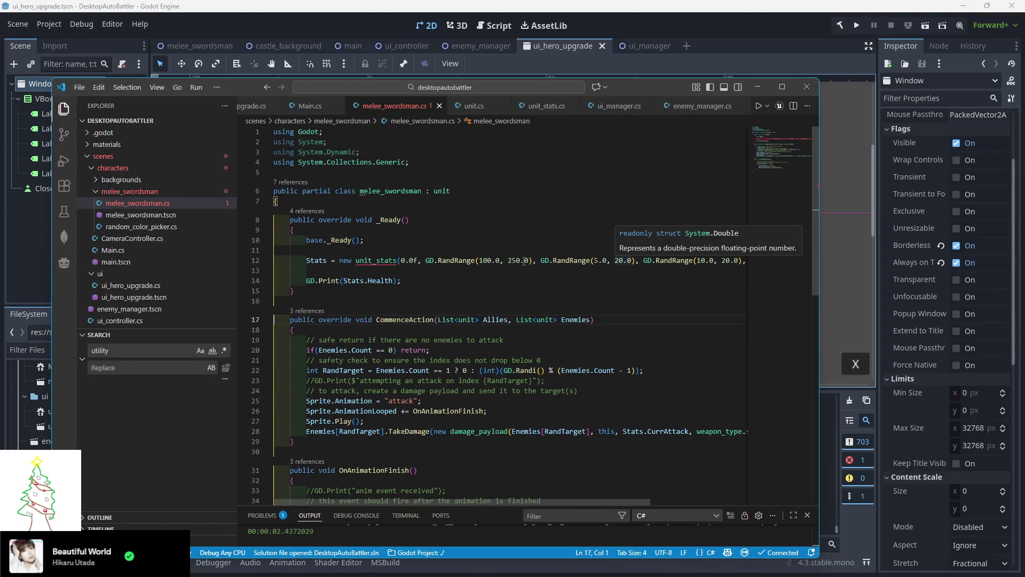
Pass GD.RandRange(100.0, 250.0) as the swordsman's mana argument and save melee_swordsman.cs
click(541, 260)
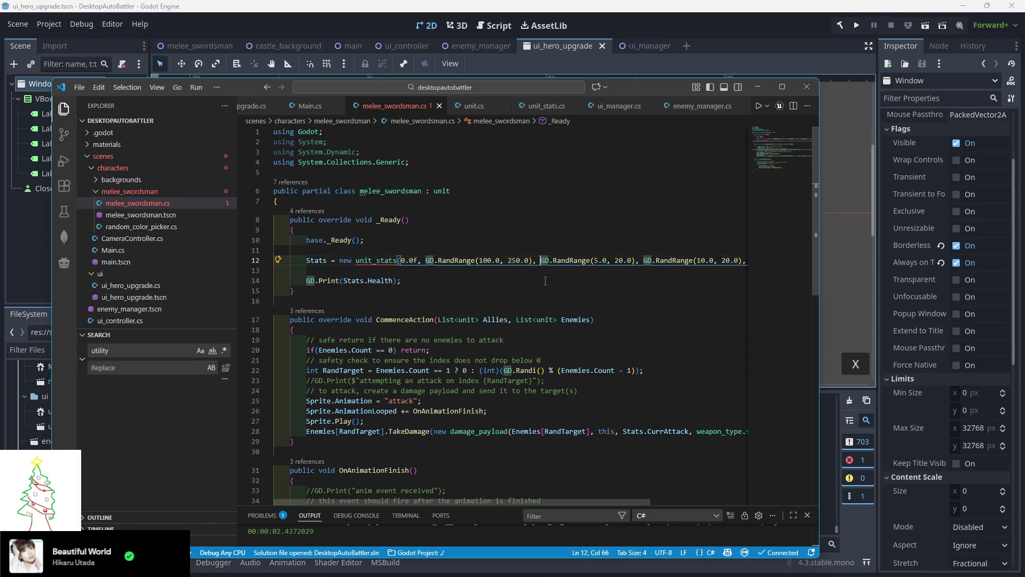
text(GD.RandRan)
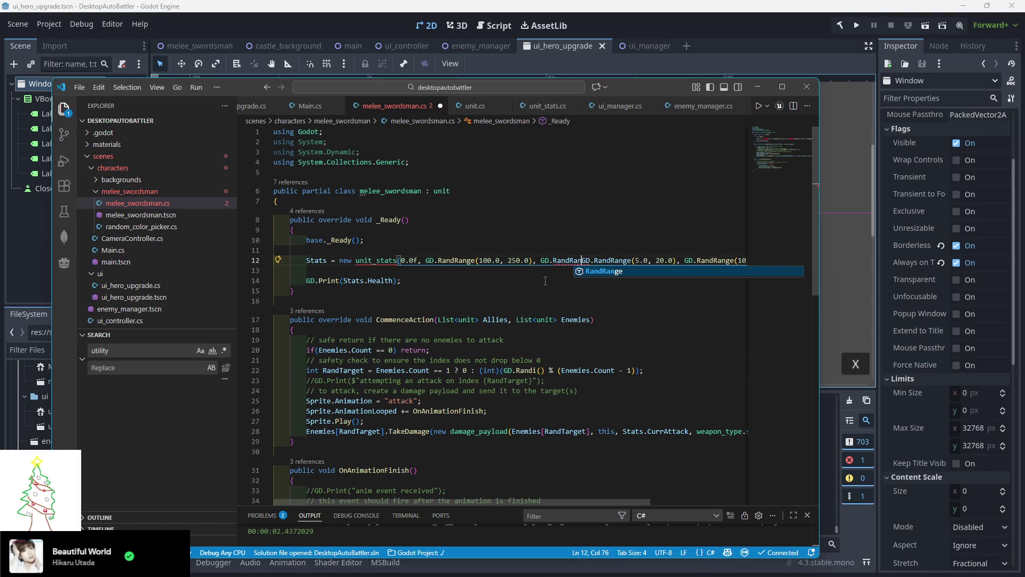
text(ge()
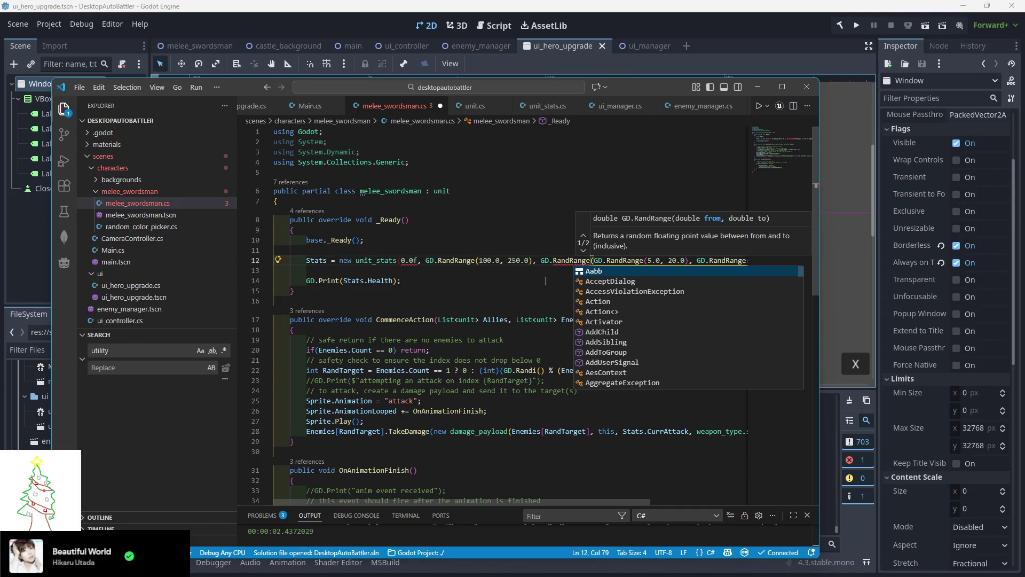
text(100.0, 250.0)
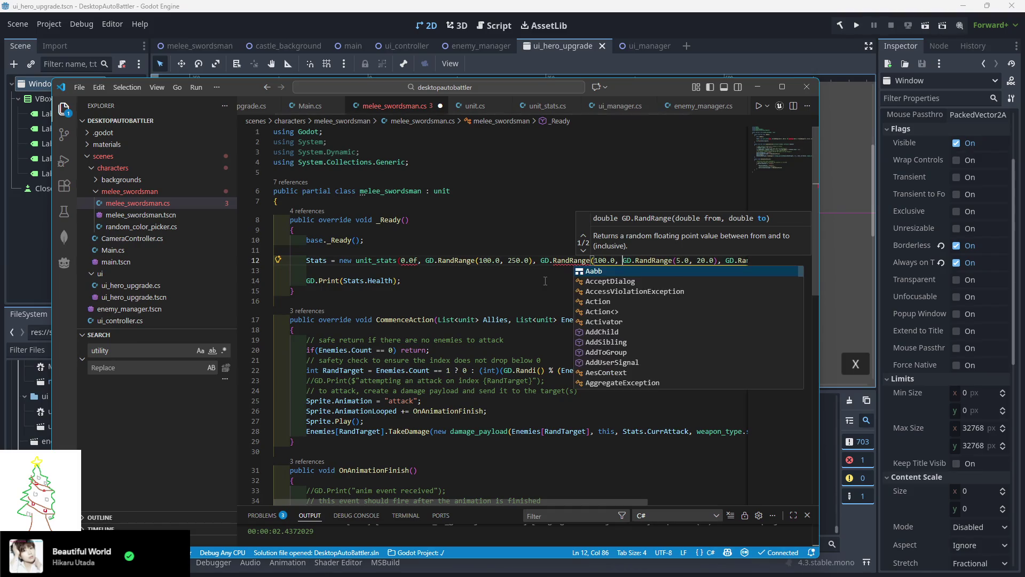
text(),)
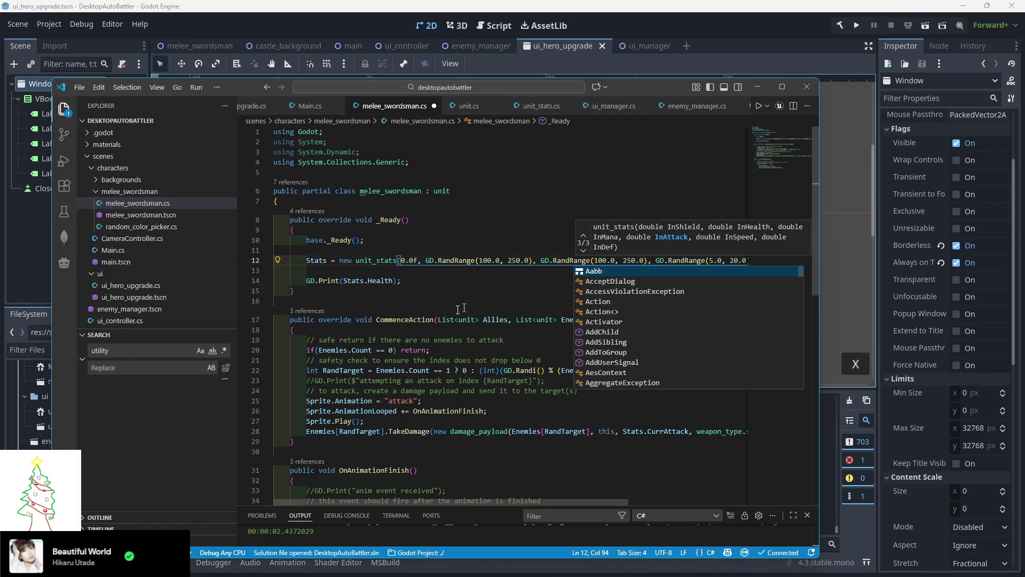
click(428, 290)
key(ctrl+s)
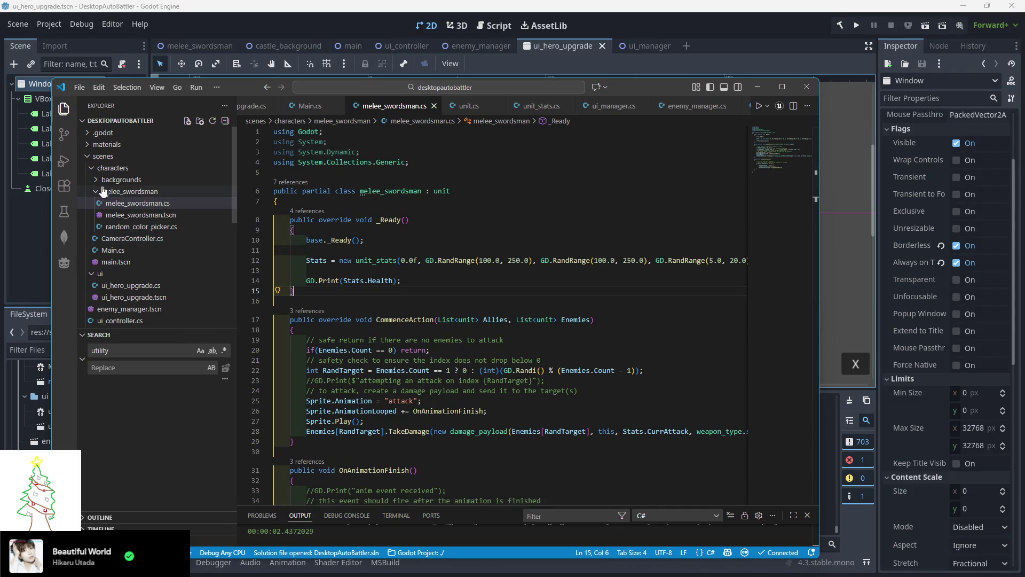
click(96, 192)
Create an 'actions' folder inside the scripts folder in the FileSystem
click(37, 272)
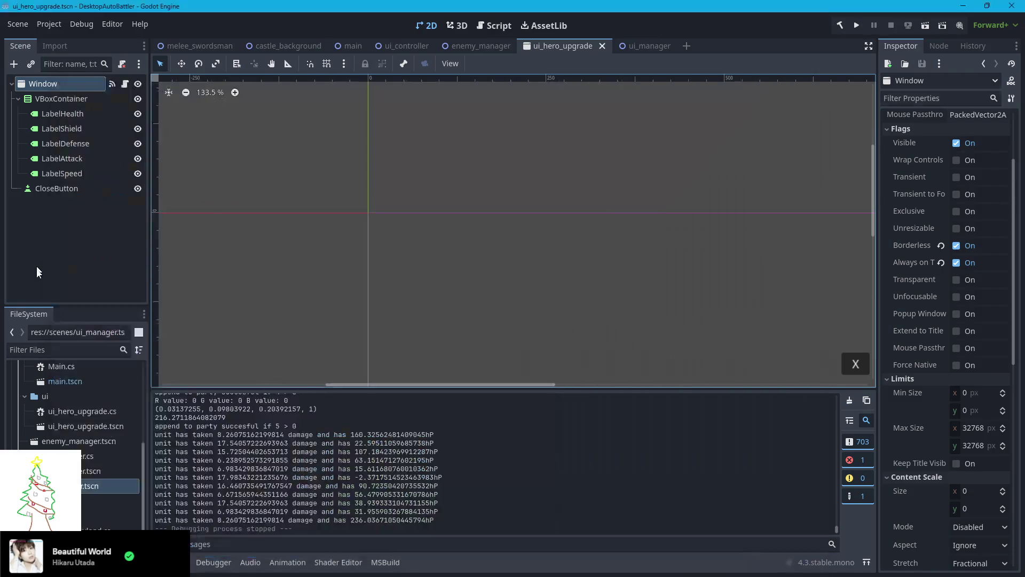
click(47, 410)
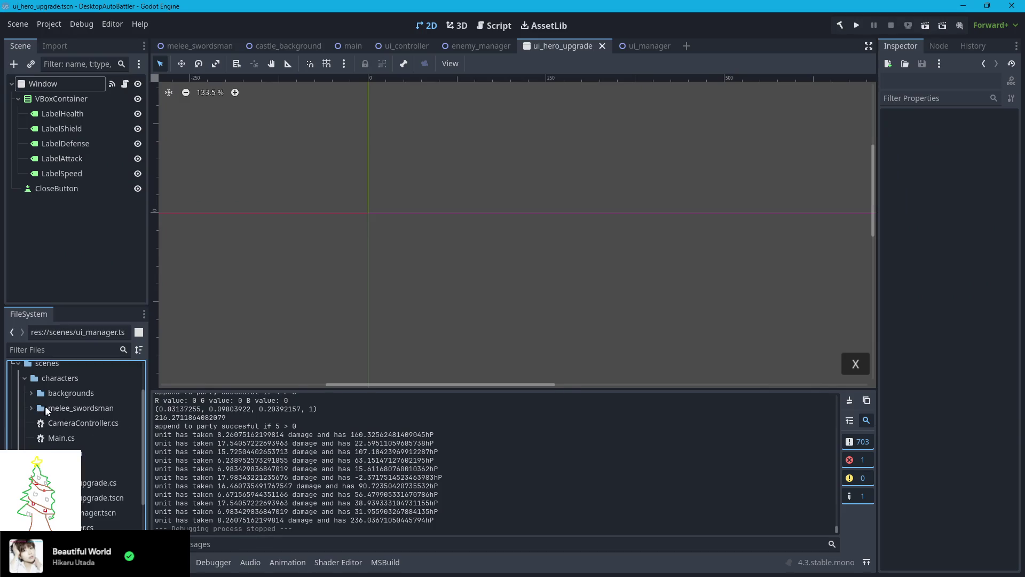
scroll(58, 377, up, 2)
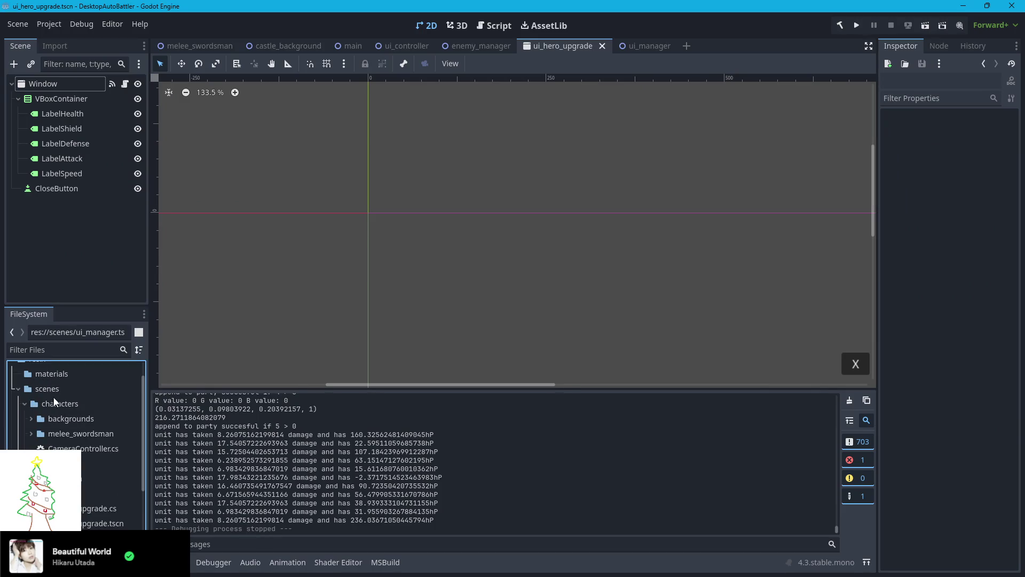
scroll(57, 409, down, 5)
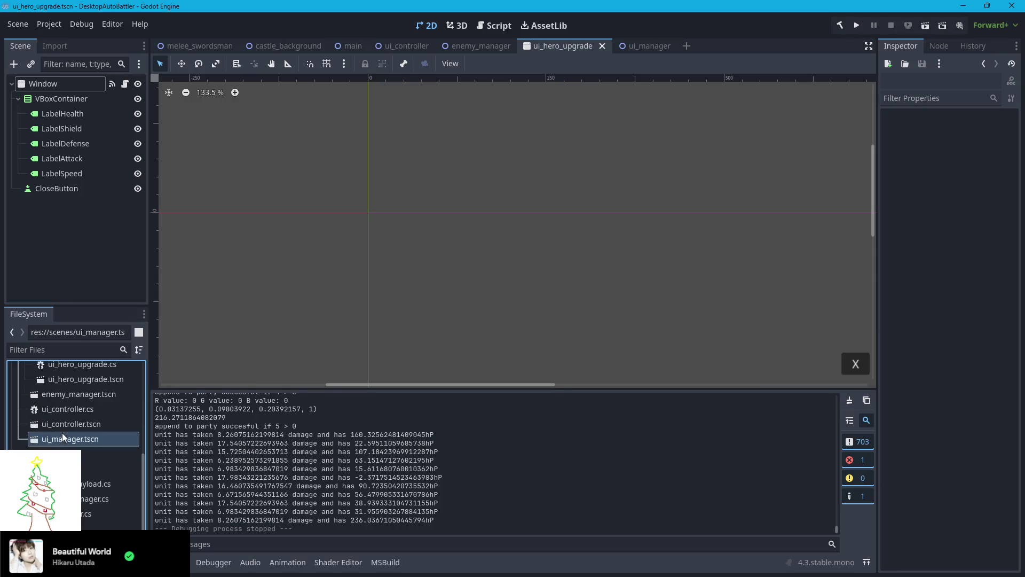
right_click(54, 469)
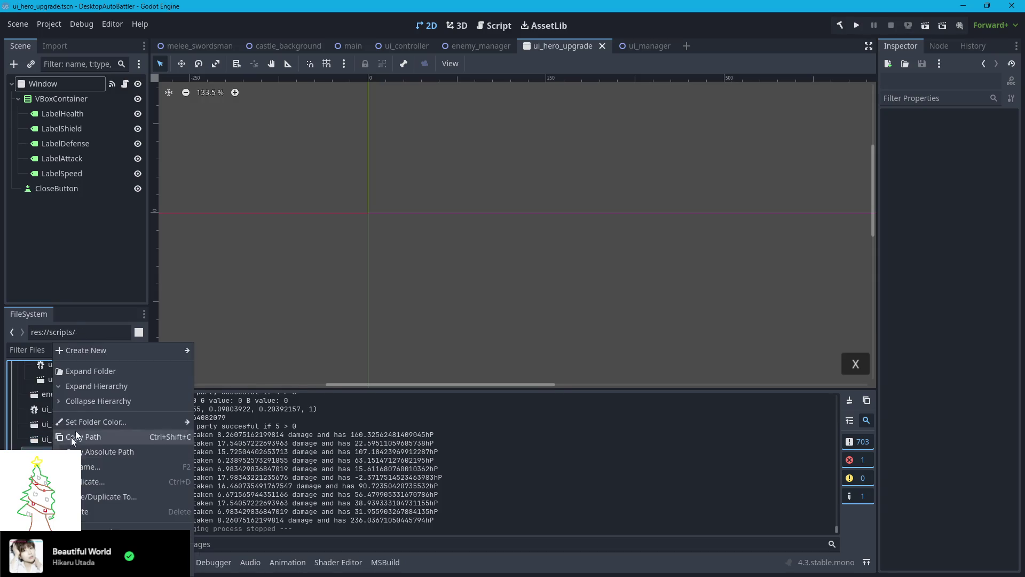
mouse_move(95, 351)
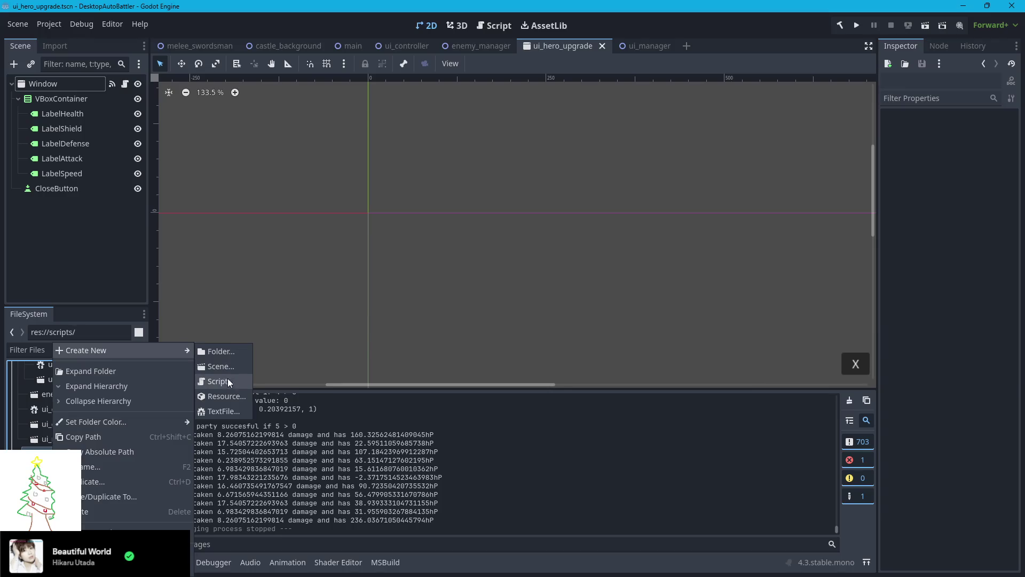
click(220, 353)
text(actions)
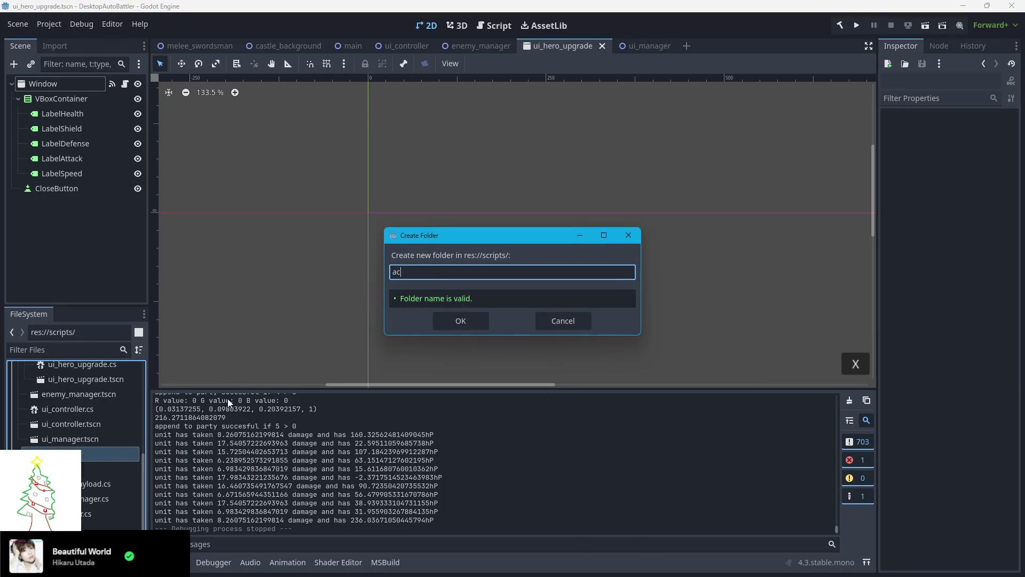
key(Return)
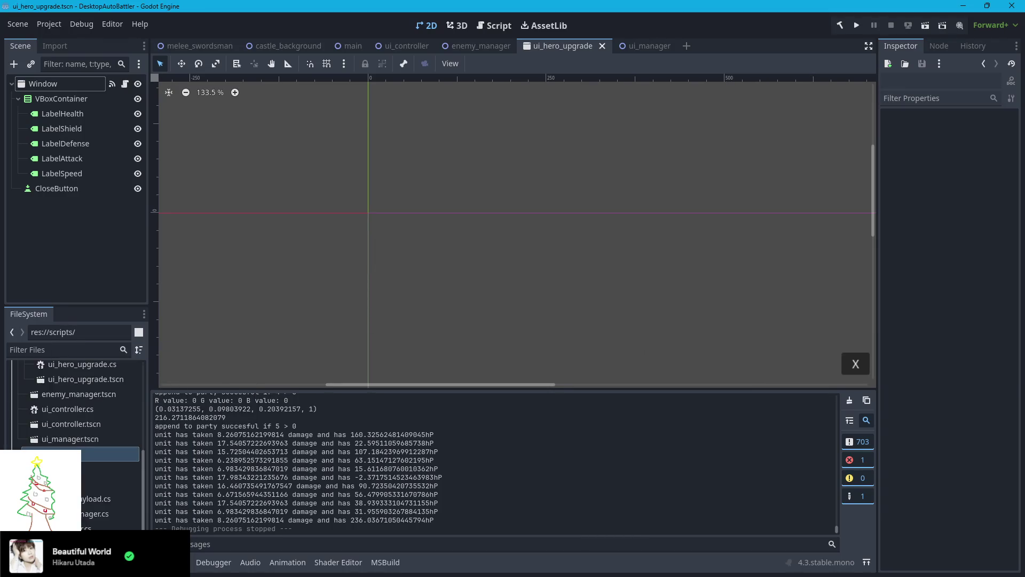
Create a new C# script named action.cs inside the actions folder
right_click(54, 454)
mouse_move(97, 354)
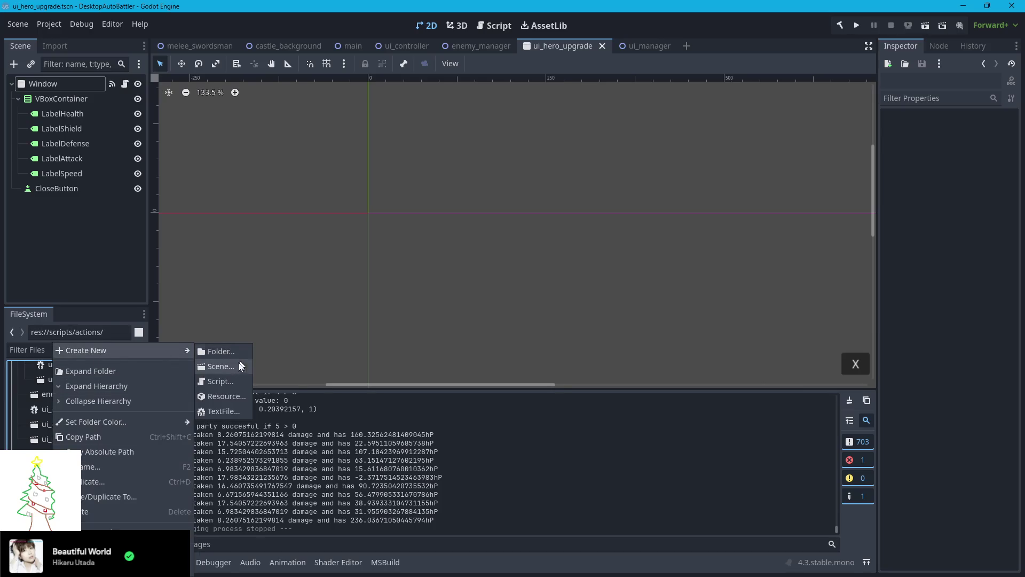
click(231, 379)
text(actions/action.cs)
click(468, 371)
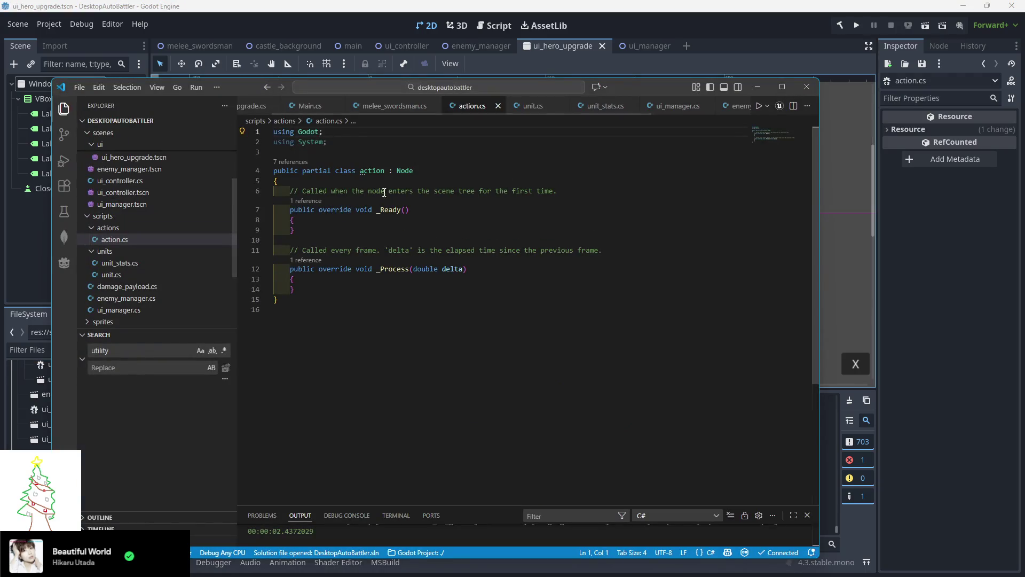
Remove the ': Node' base class and the _Ready/_Process template methods
click(405, 170)
double_click(405, 171)
key(BackSpace)
key(BackSpace)
key(BackSpace)
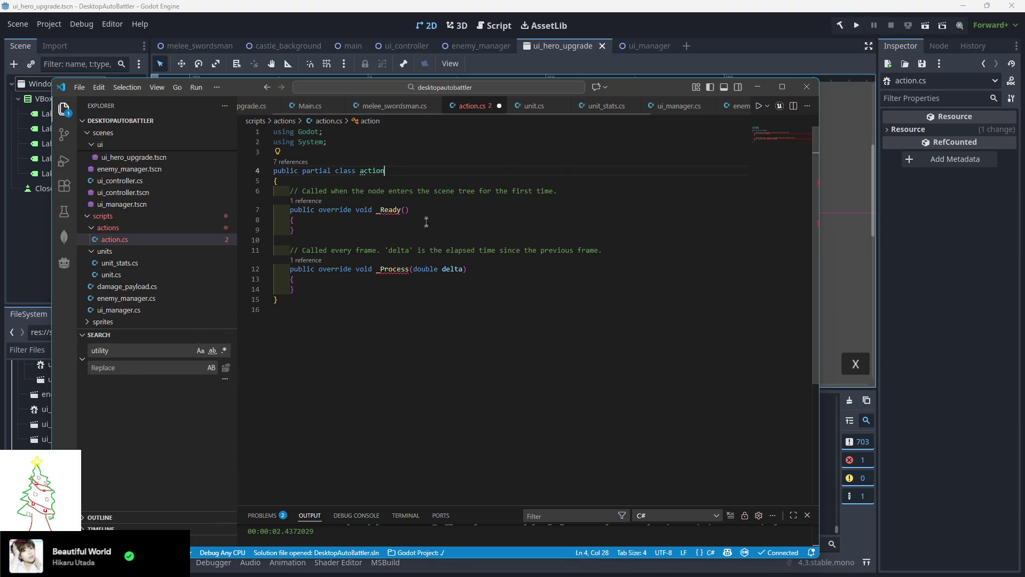
mouse_move(299, 289)
mouse_down()
mouse_move(307, 216)
mouse_move(271, 194)
mouse_up()
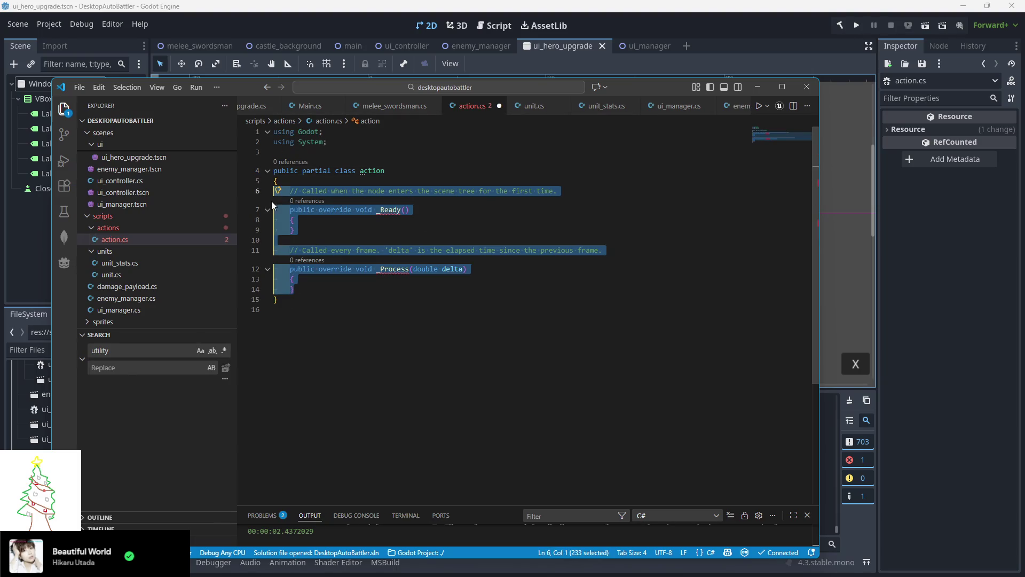
key(BackSpace)
Replace 'partial class' with 'struct' and indent inside the empty struct body
click(342, 172)
click(336, 192)
drag(357, 171, 303, 171)
text(struct)
click(300, 189)
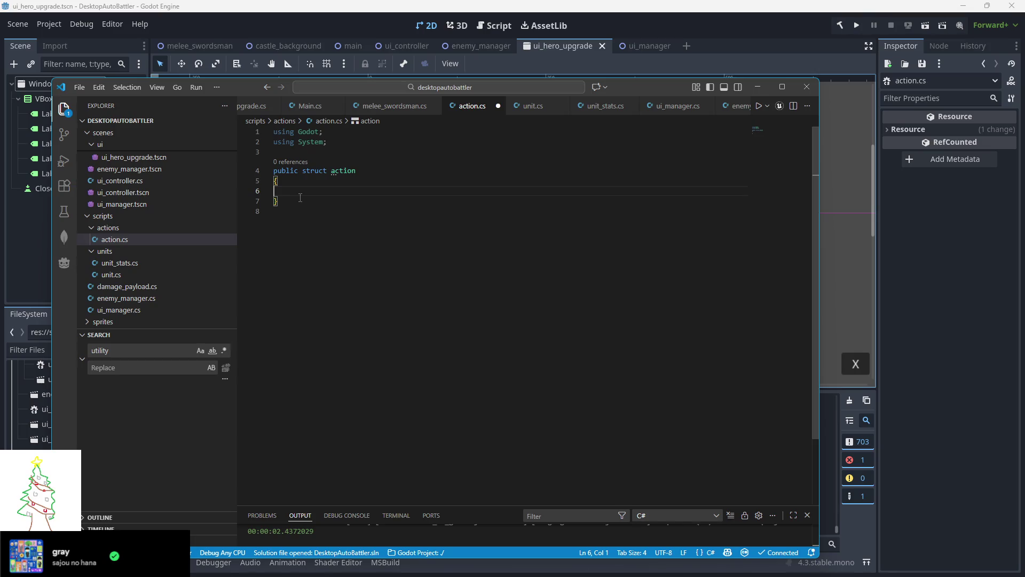
key(Tab)
Declare a 'double ManaCost;' field inside the action struct
text(ManaCost:)
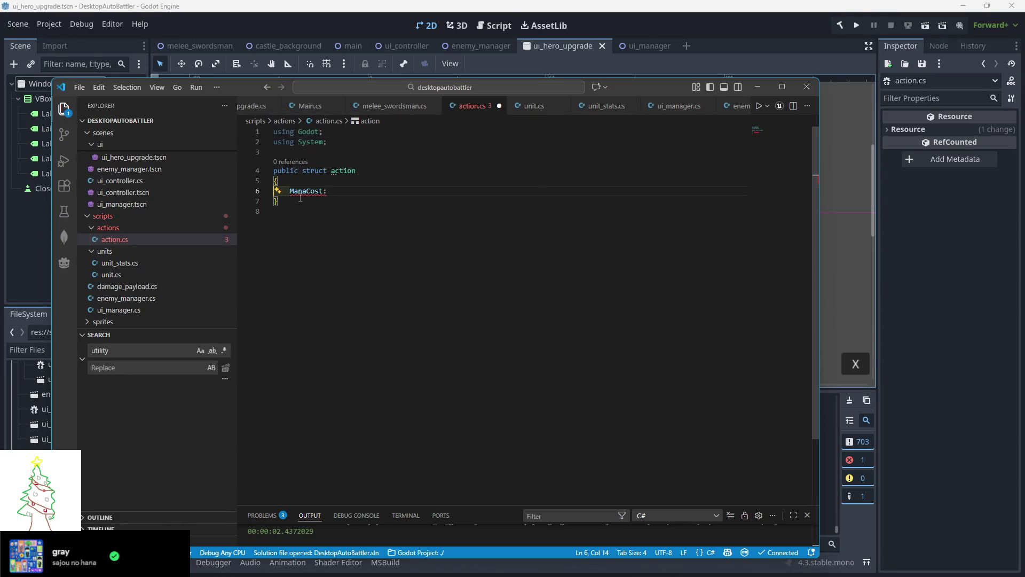
text(int)
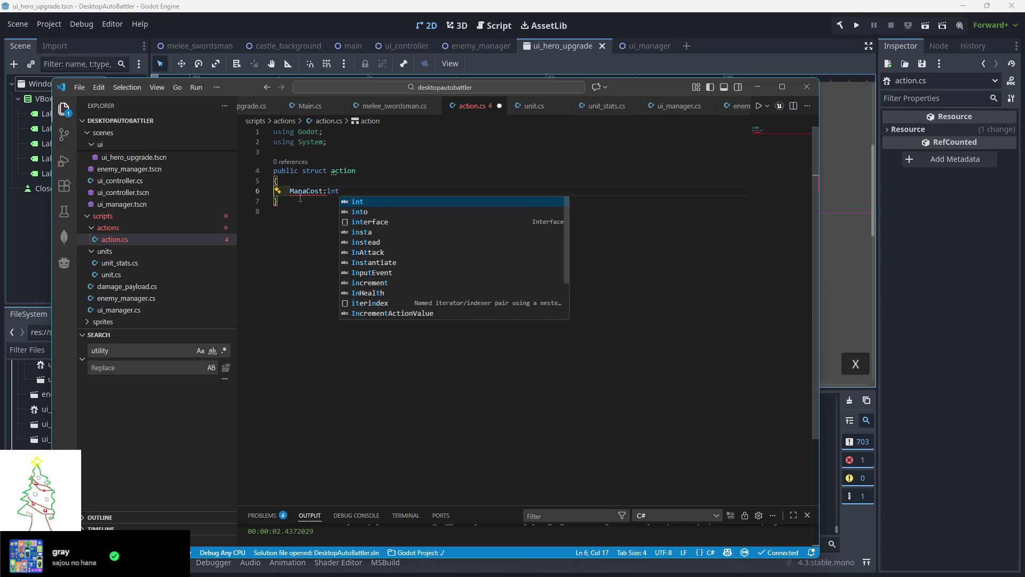
key(BackSpace)
key(BackSpace)
key(BackSpace)
text(int)
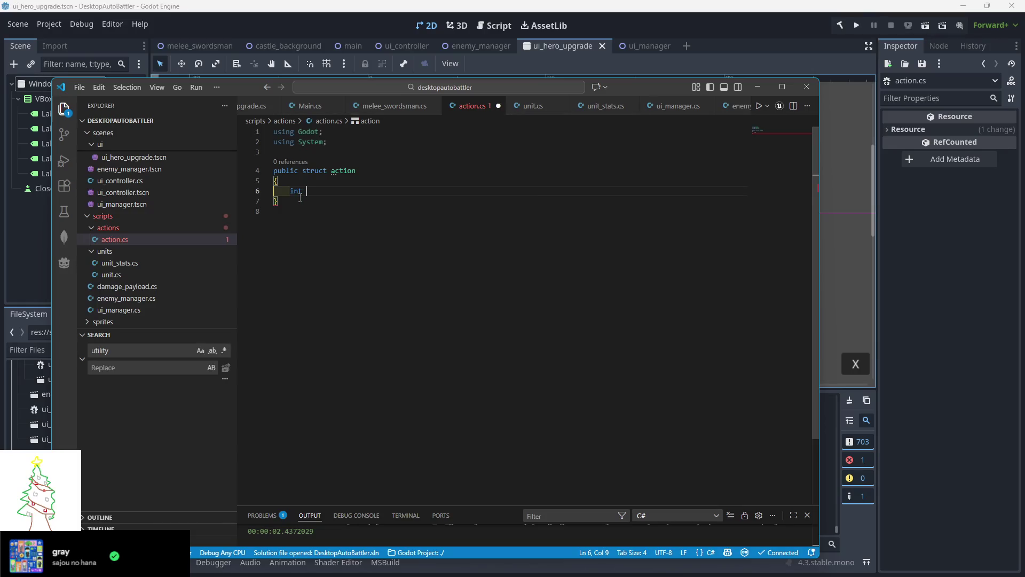
key(BackSpace)
key(BackSpace)
key(BackSpace)
text(double ManaCost)
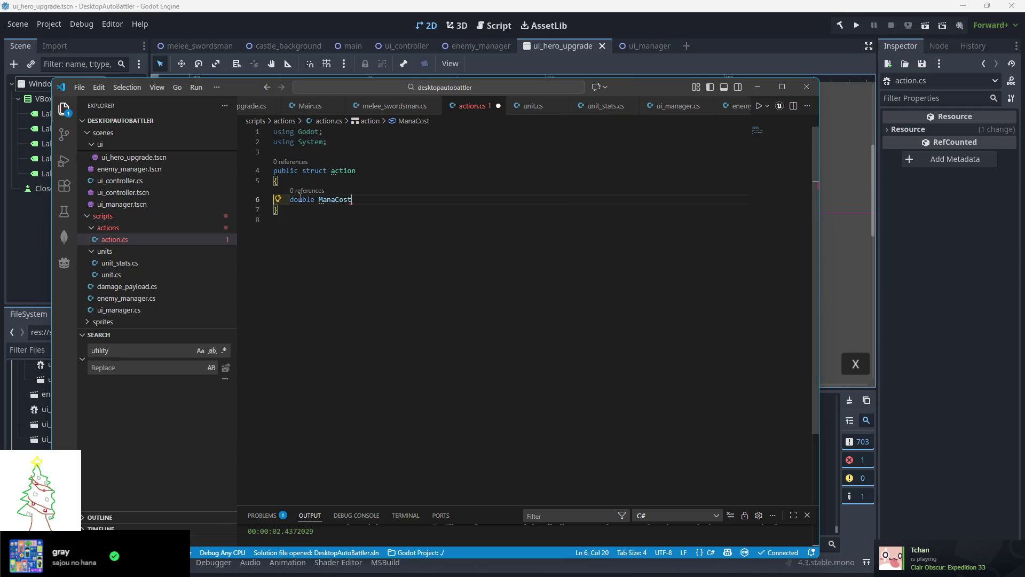
text(;)
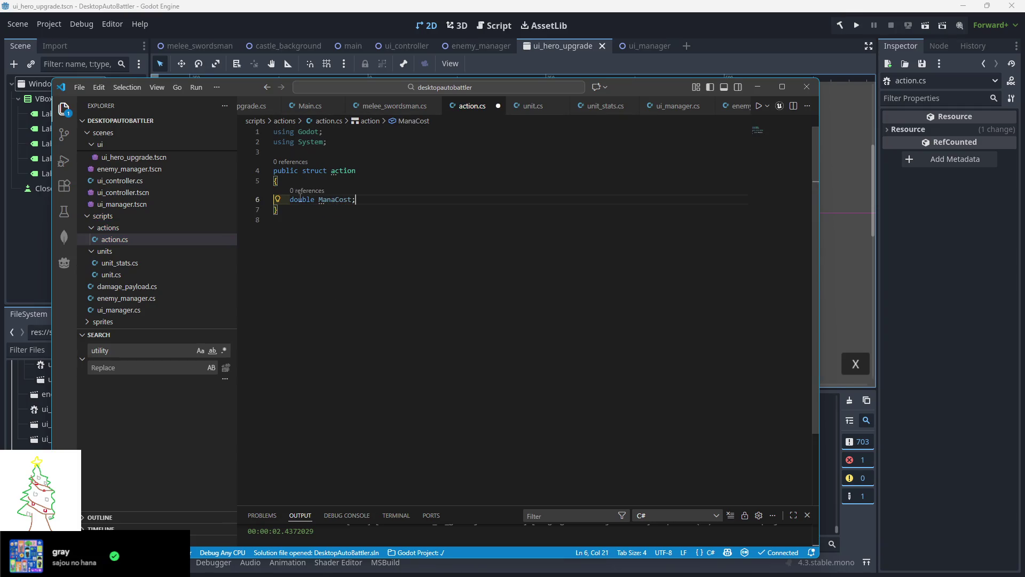
Start a comment above the struct reading '// an action constitues the'
click(295, 152)
key(Return)
key(Return)
key(BackSpace)
text(// an action constitues the)
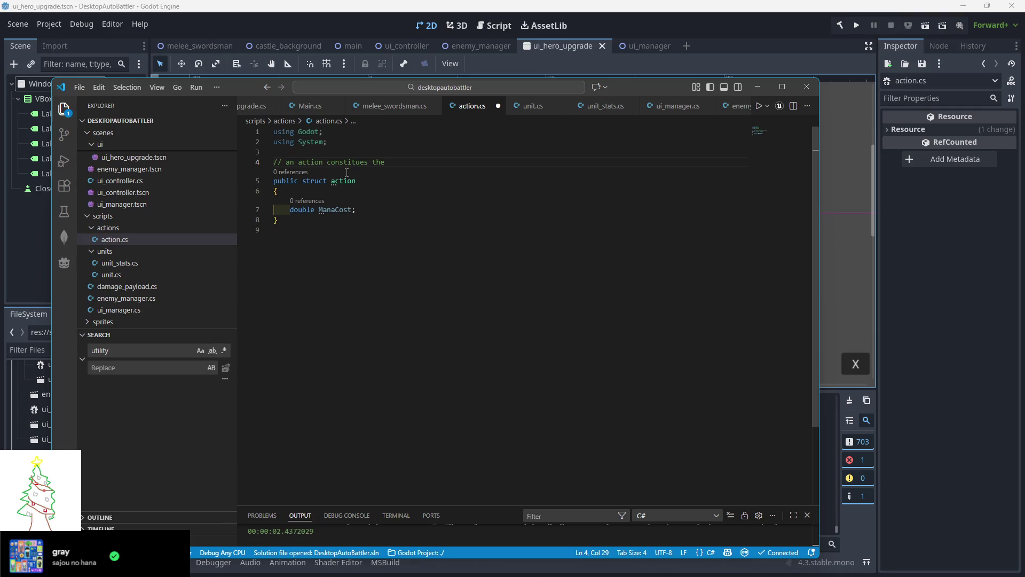
Complete the comment: units can use an action once learnt and with enough mana/resource
key(BackSpace)
key(BackSpace)
key(BackSpace)
text(onsi)
key(BackSpace)
key(BackSpace)
key(BackSpace)
text(is)
text( any)
key(BackSpace)
key(BackSpace)
key(BackSpace)
key(BackSpace)
text(can b)
text(e used by uni)
text(ts as long as th)
text(ey have )
text(learnt thr)
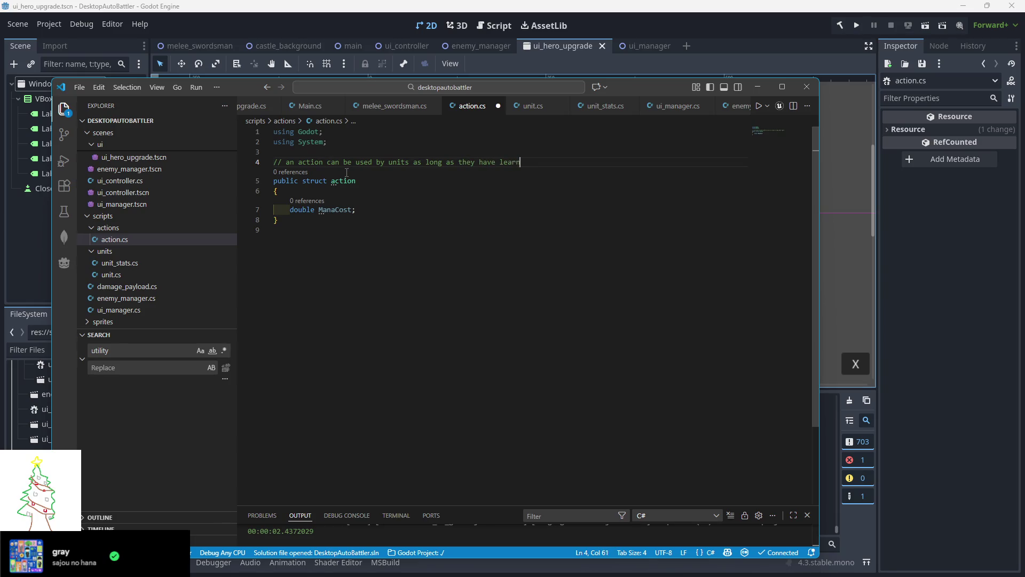
key(BackSpace)
text(e required action)
text( and ha)
text(ve enough mana)
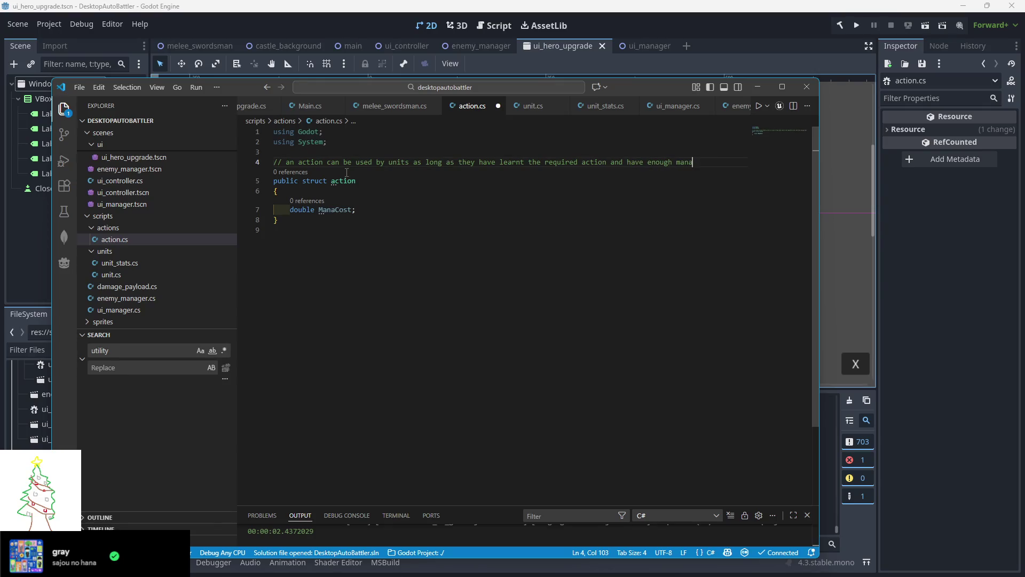
text(/resource)
key(Return)
text(// to use it)
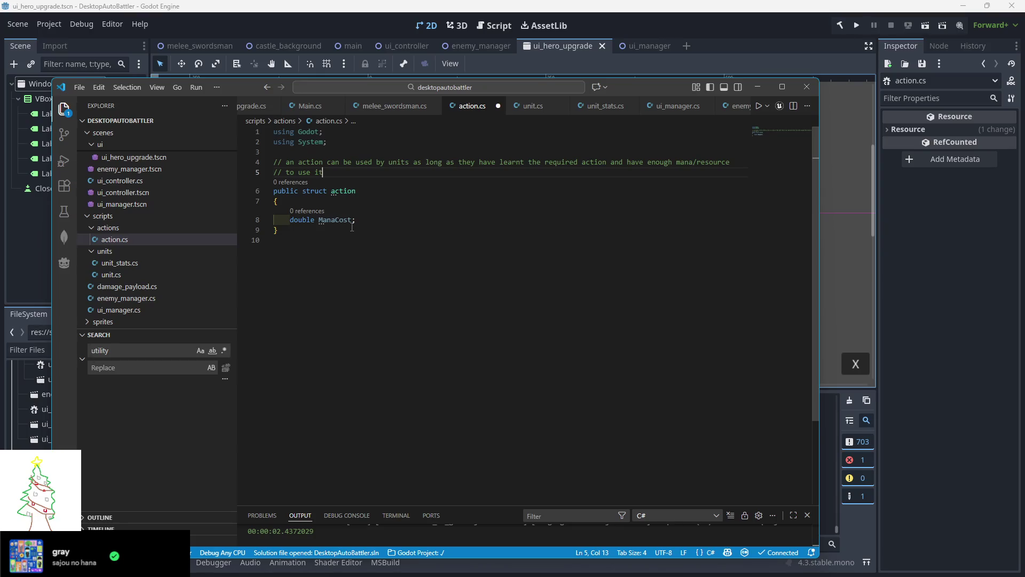
click(366, 220)
Add abstract to the struct and rename it from action to chracter_action
click(303, 190)
text(abstract)
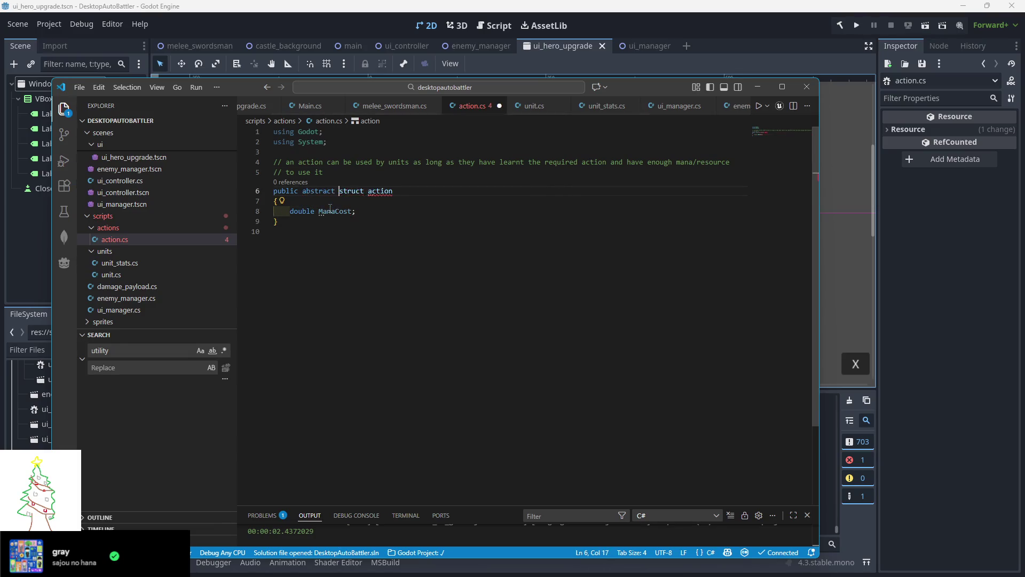
mouse_move(378, 193)
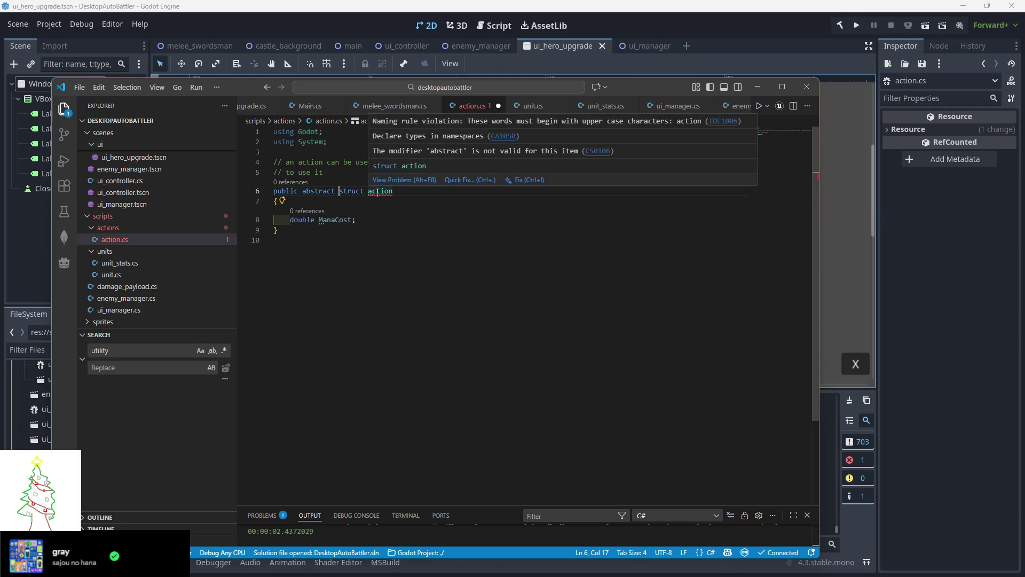
double_click(379, 190)
text(chracter_action)
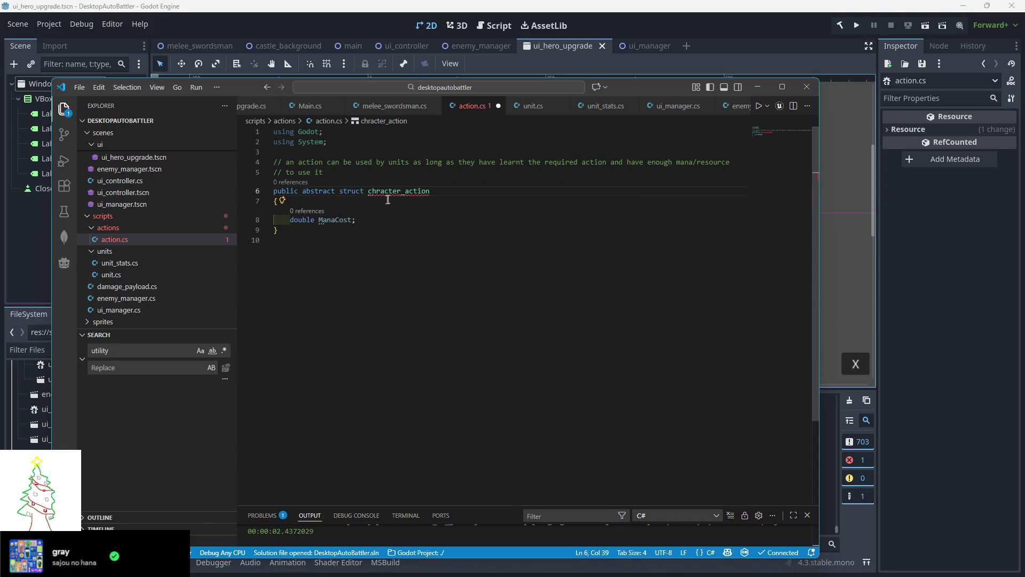
Remove the invalid abstract modifier, then bring up a new Firefox tab
key(Down)
key(Down)
mouse_move(386, 195)
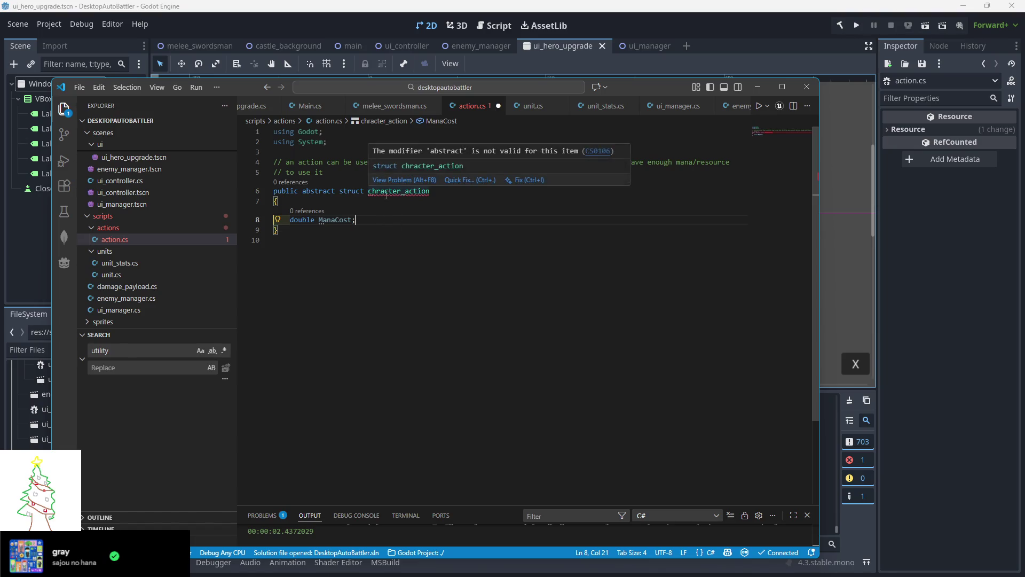
double_click(323, 191)
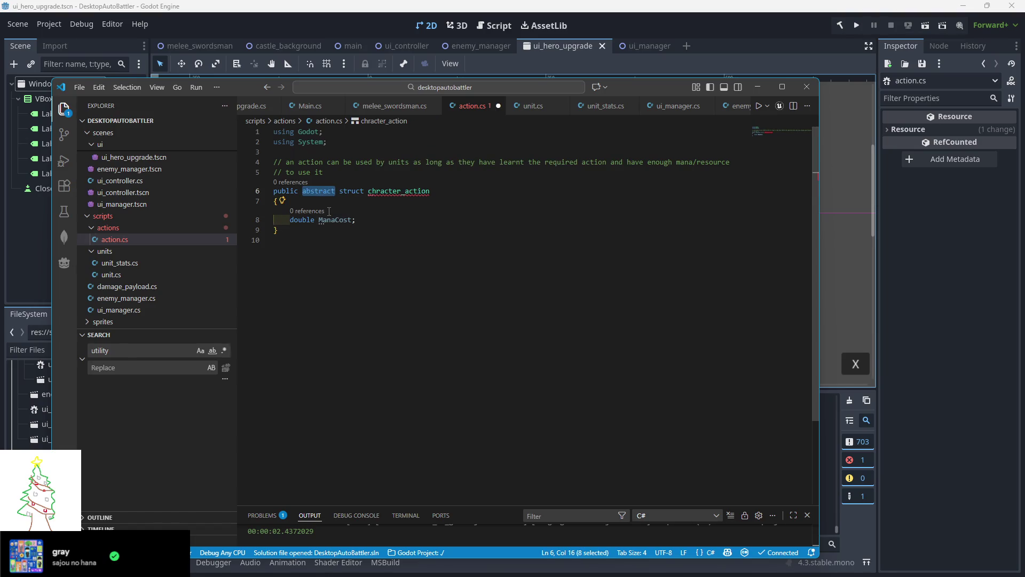
key(Delete)
key(Delete)
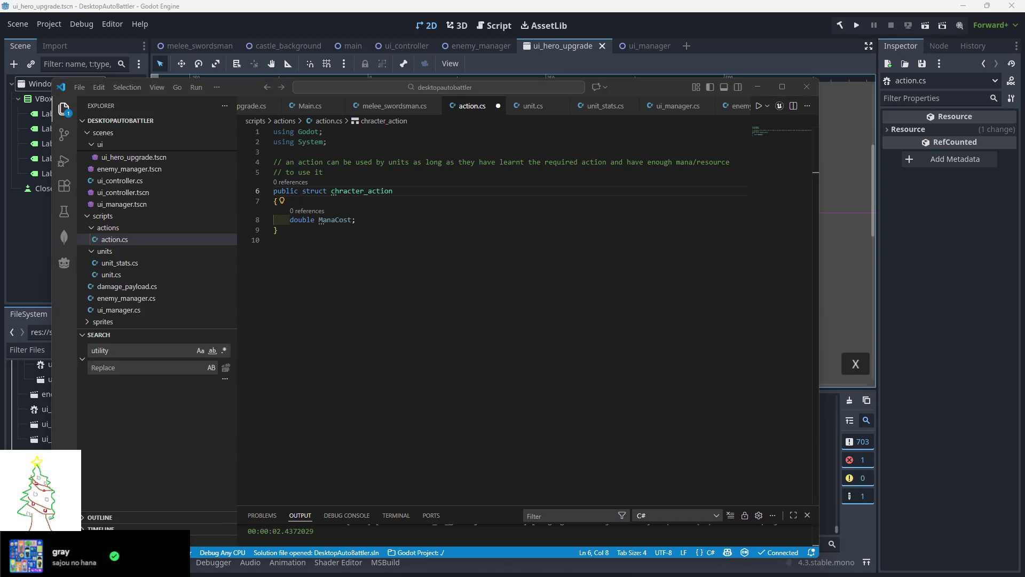
key(alt+Tab)
click(384, 58)
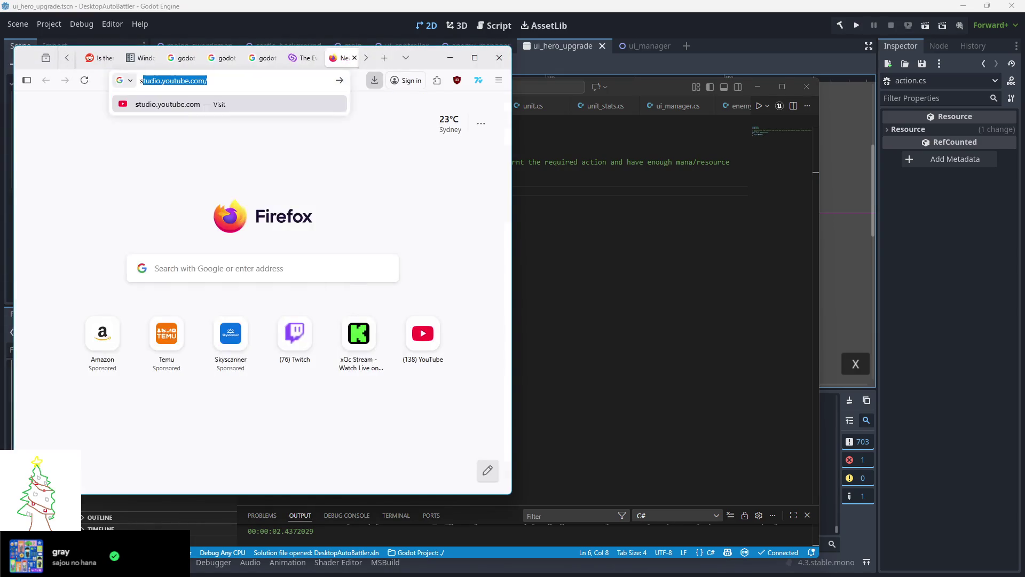
Search Google for 'struct vs class', read the expanded AI Overview, then close the tab
text(struct vs class)
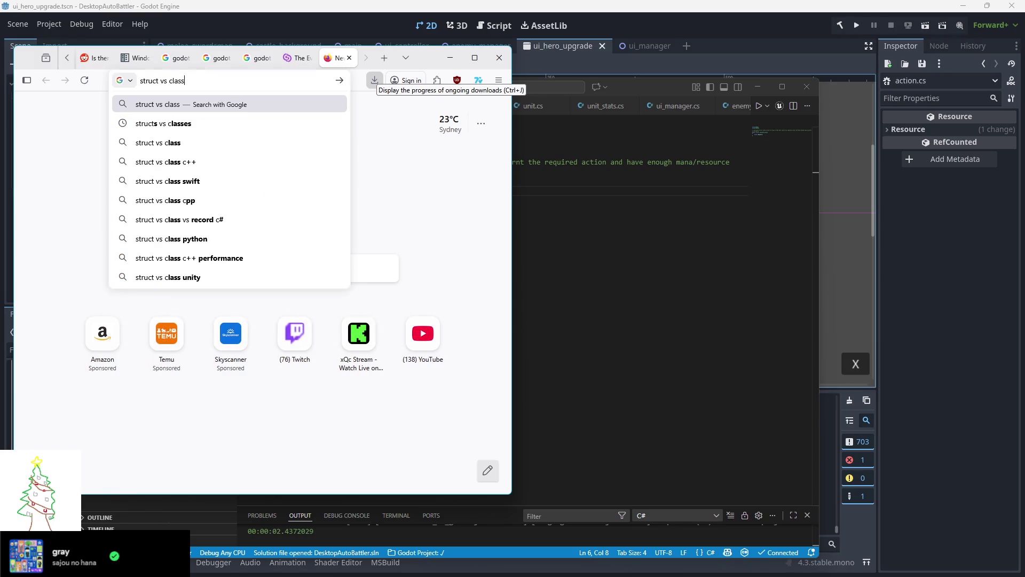
key(Return)
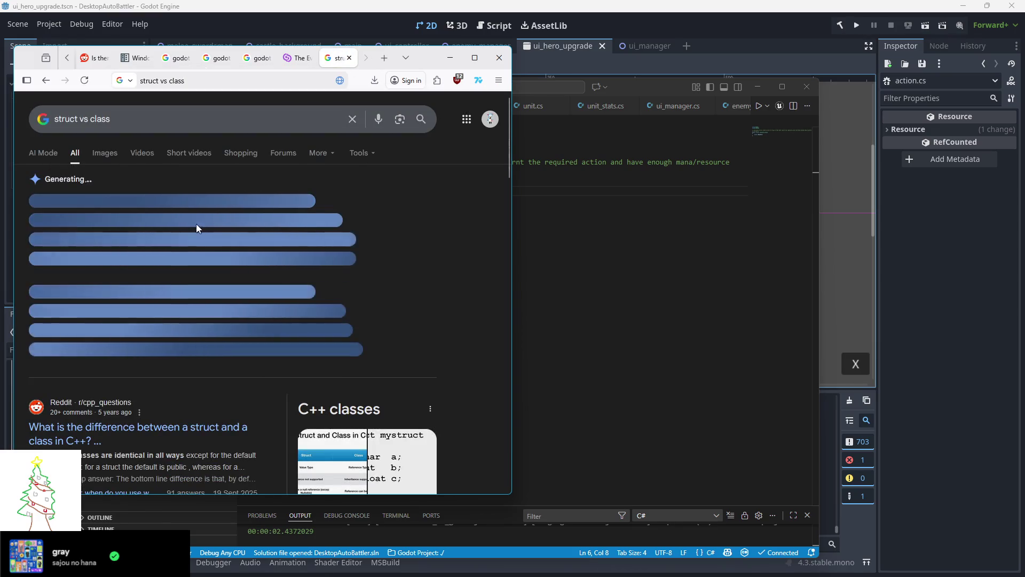
click(218, 359)
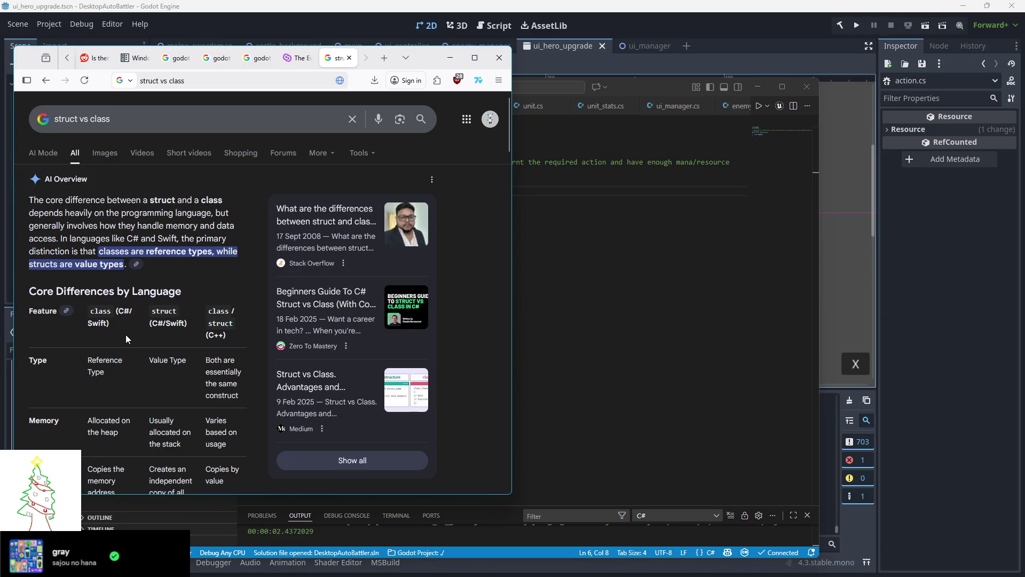
scroll(126, 335, down, 7)
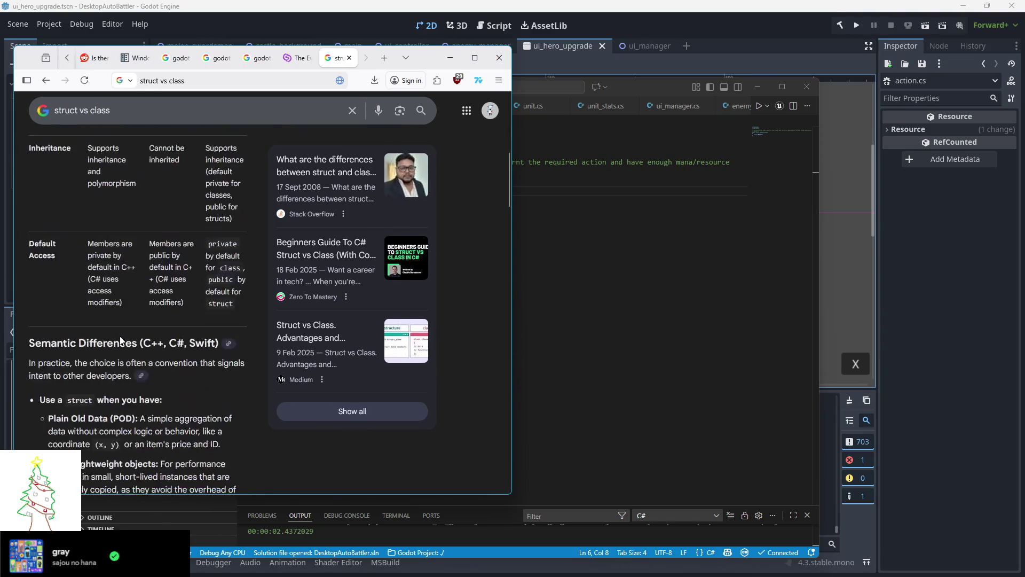
scroll(120, 341, down, 2)
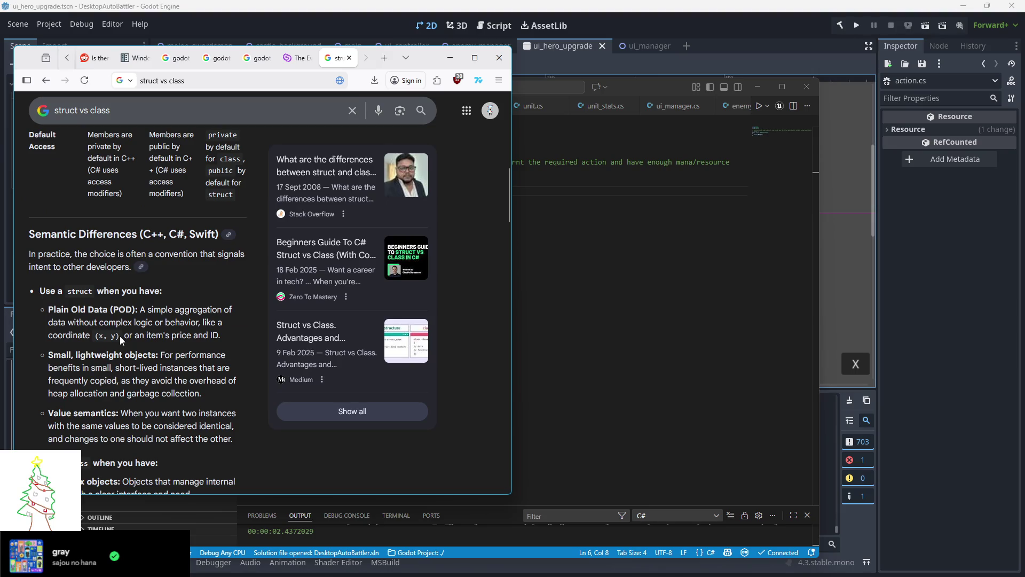
scroll(120, 335, down, 2)
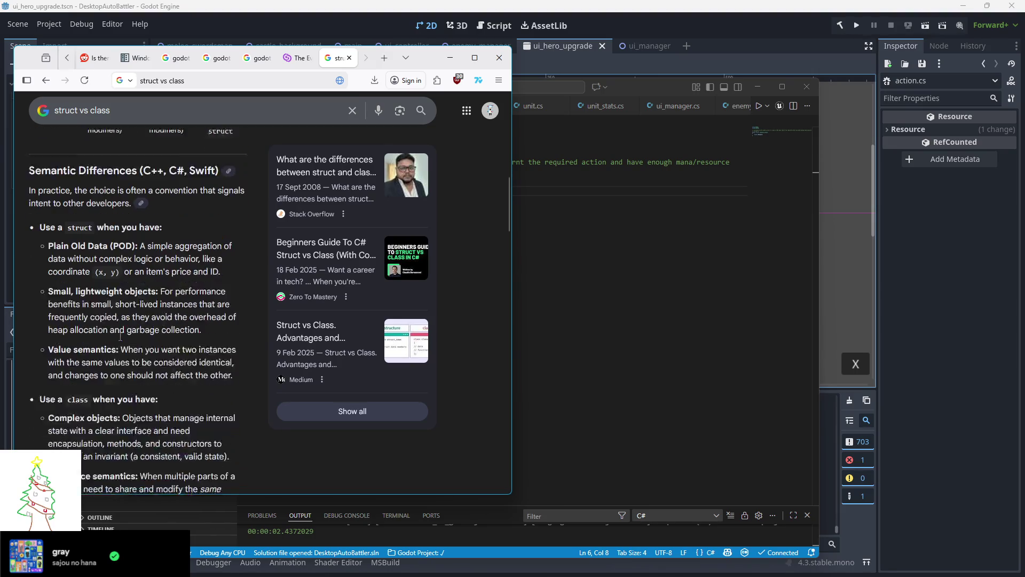
scroll(120, 335, down, 1)
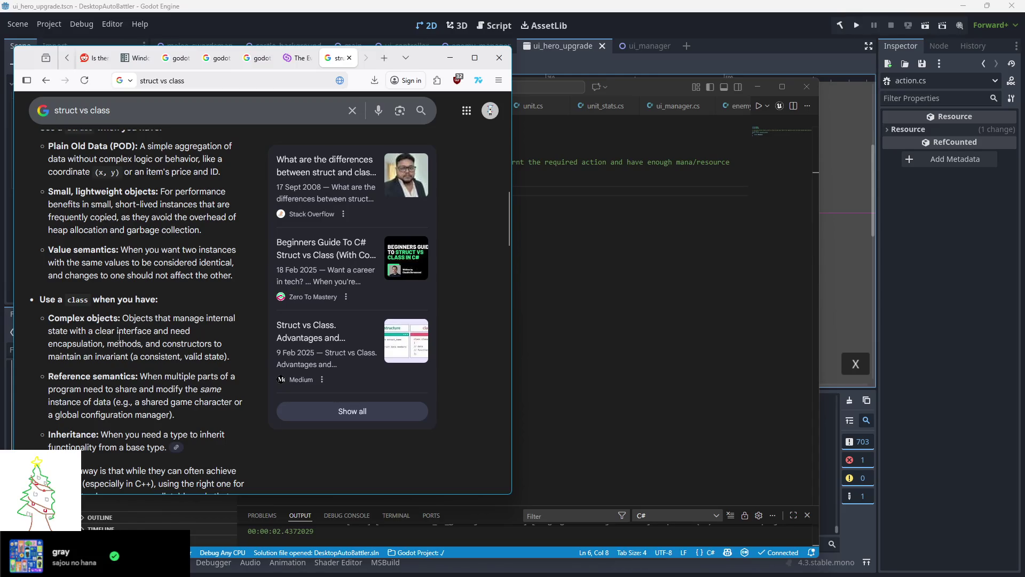
scroll(120, 335, down, 1)
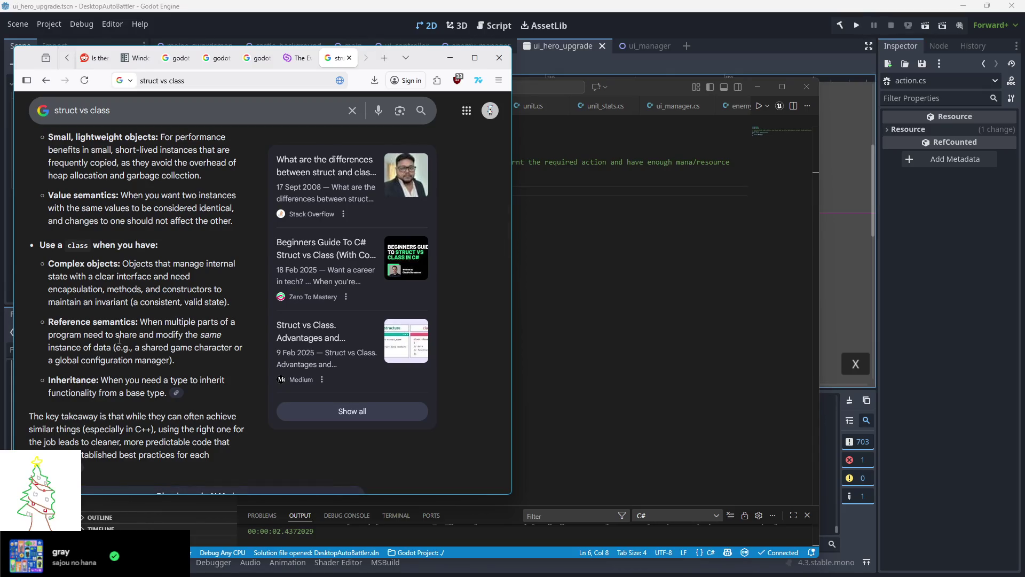
scroll(119, 340, up, 2)
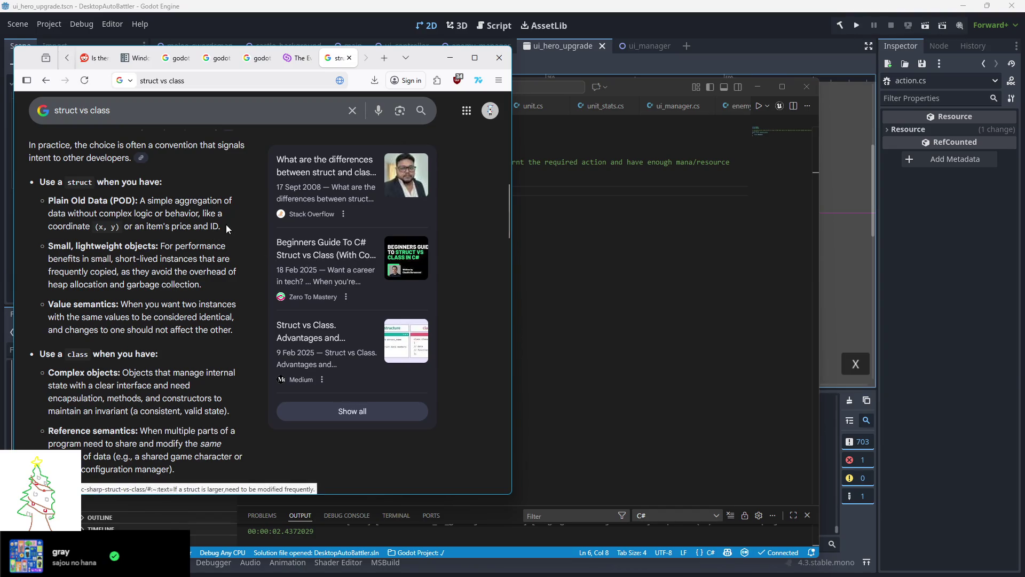
scroll(226, 229, up, 2)
click(349, 58)
click(419, 223)
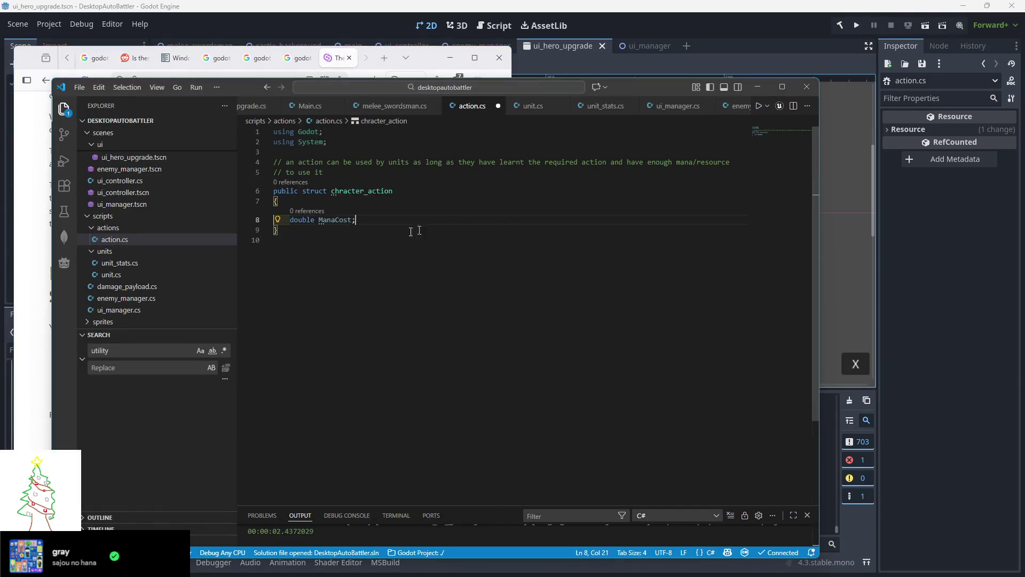
Add a 'public abstract void Cast()' method with a brace body below ManaCost
key(Return)
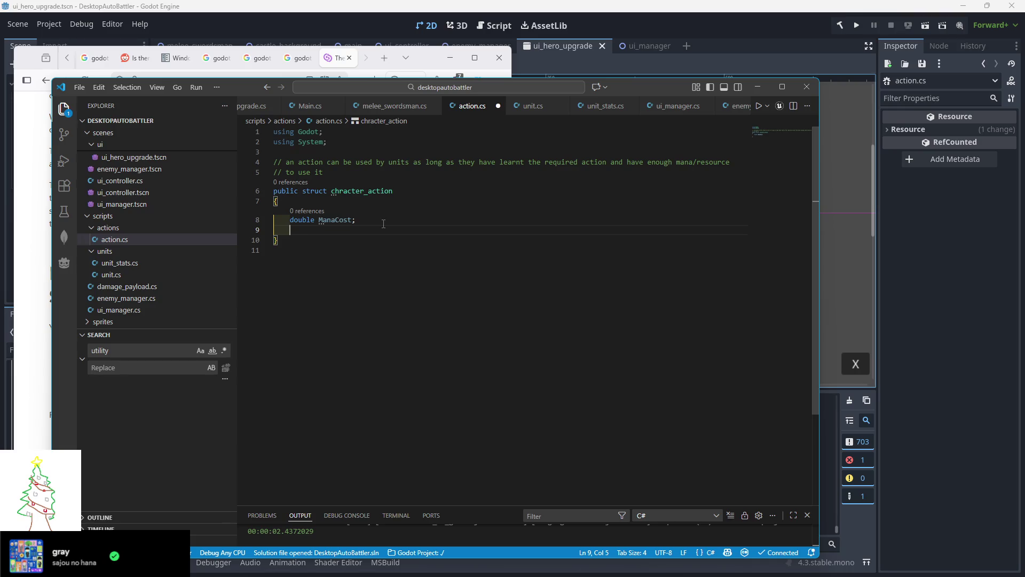
key(Return)
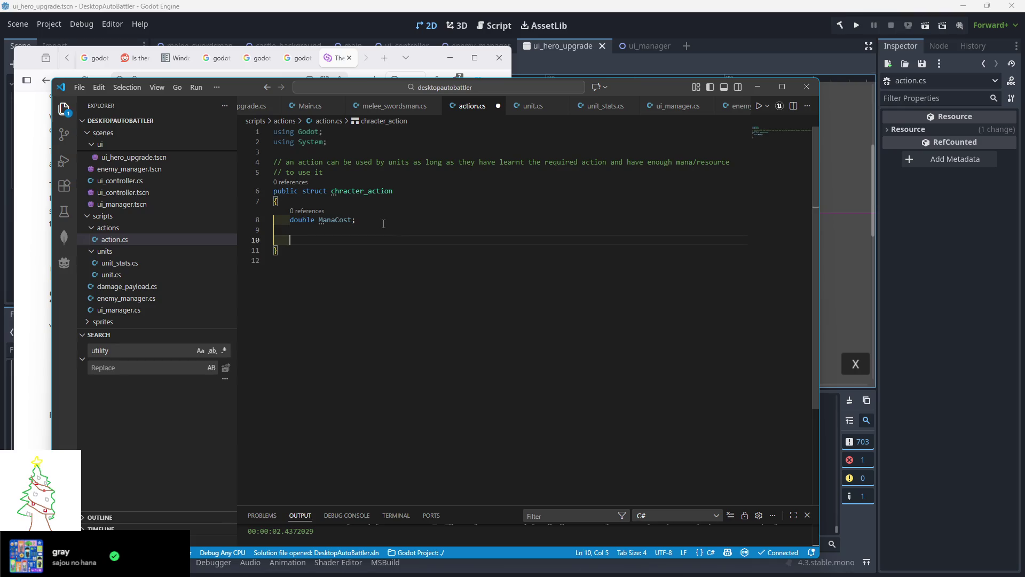
text(public )
text(v)
key(BackSpace)
text(abstract void)
key(BackSpace)
text(Cast())
key(Return)
text({)
key(Return)
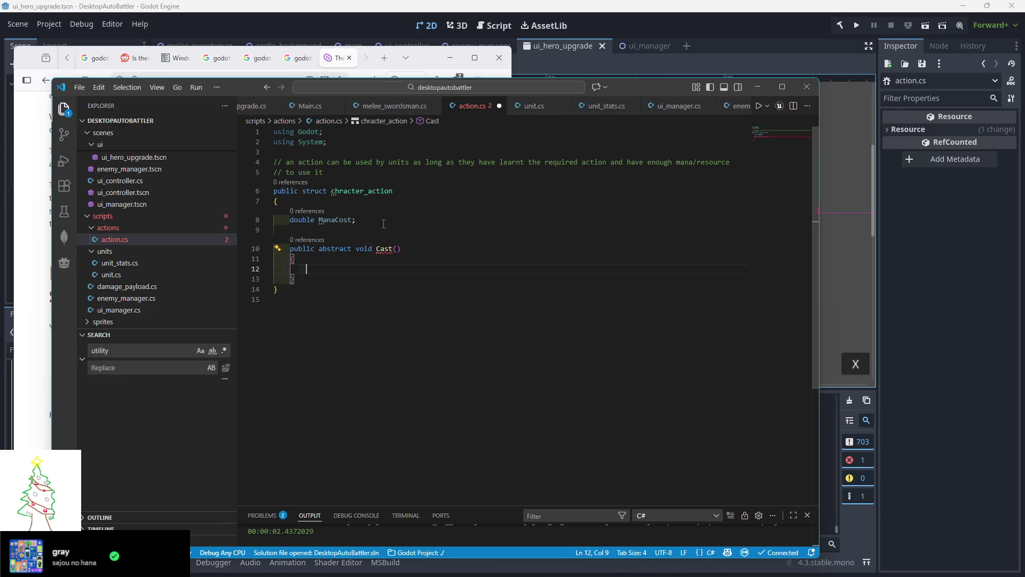
Change abstract to virtual and delete the Cast method's empty body
mouse_move(386, 250)
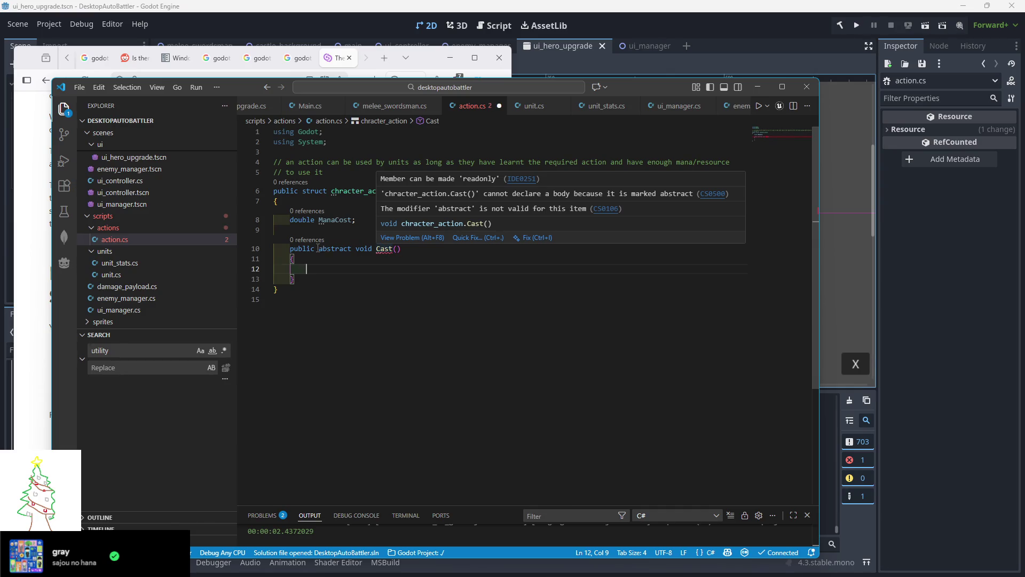
double_click(335, 249)
text(virutal)
mouse_move(326, 270)
mouse_down()
mouse_move(315, 259)
mouse_move(386, 251)
mouse_up()
key(BackSpace)
double_click(333, 248)
text(virtual)
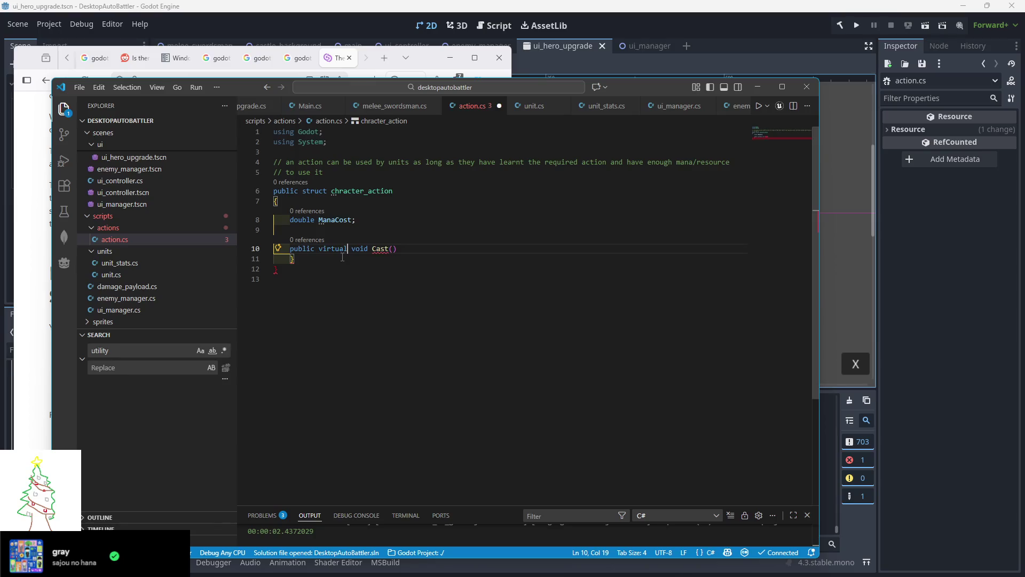
Delete the stray closing brace and end the Cast() declaration with a semicolon
key(Down)
key(End)
key(BackSpace)
key(Up)
key(End)
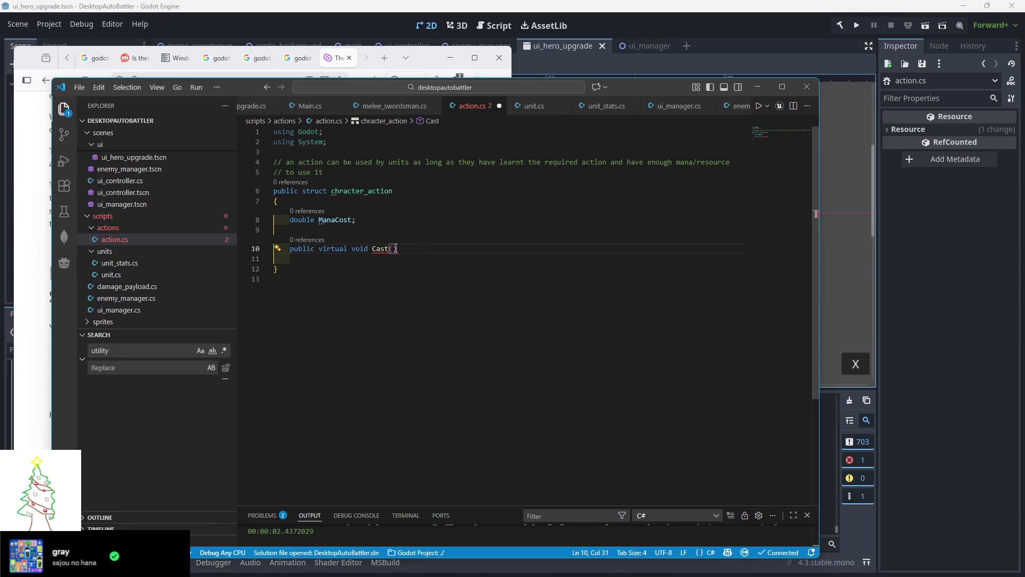
mouse_move(382, 250)
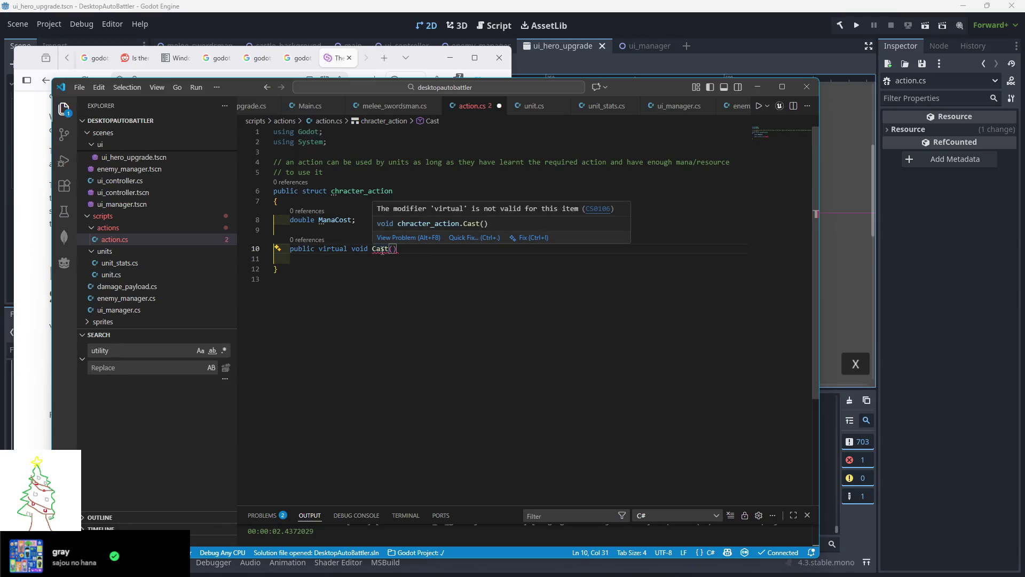
text(;)
key(Down)
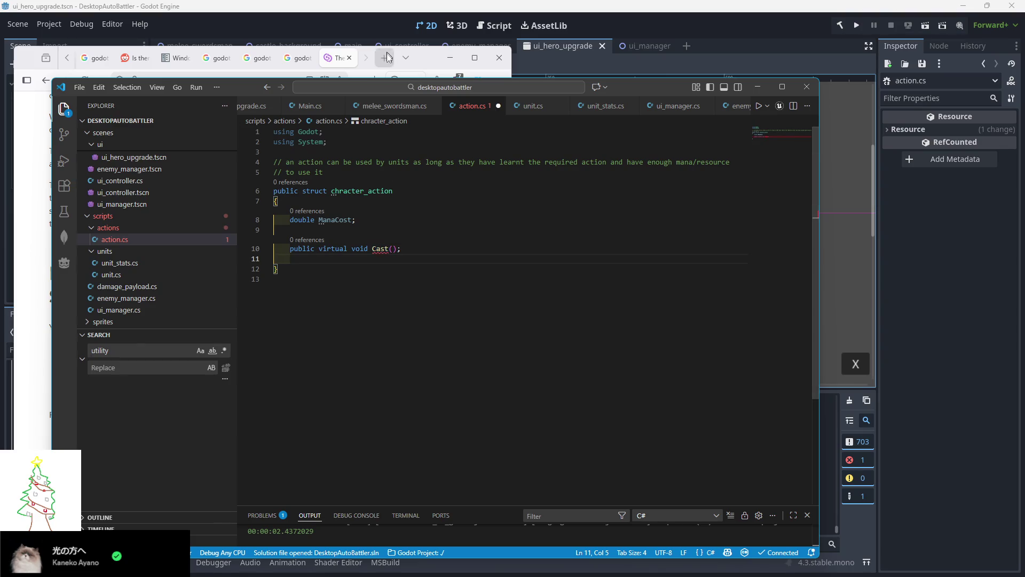
click(417, 63)
Search Google for 'c# overrideabnle' and skim the Overridable and Override answer
click(384, 57)
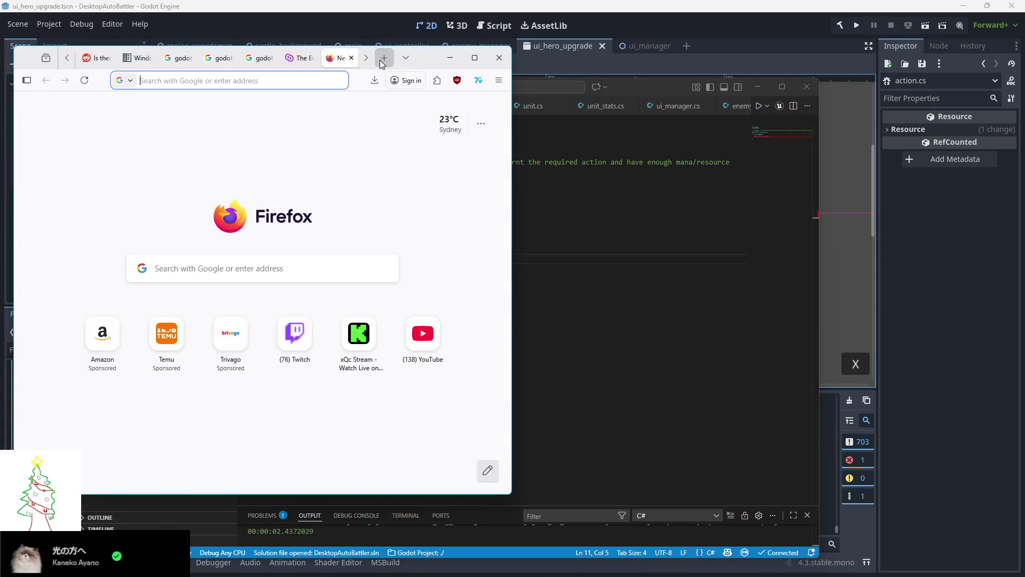
text(c# overrideabnle)
key(Return)
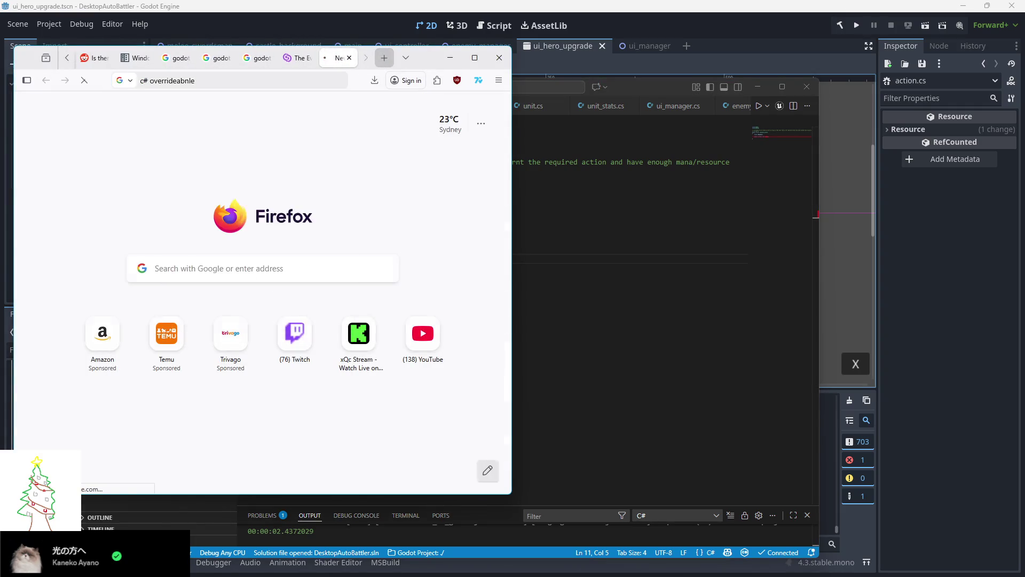
click(169, 243)
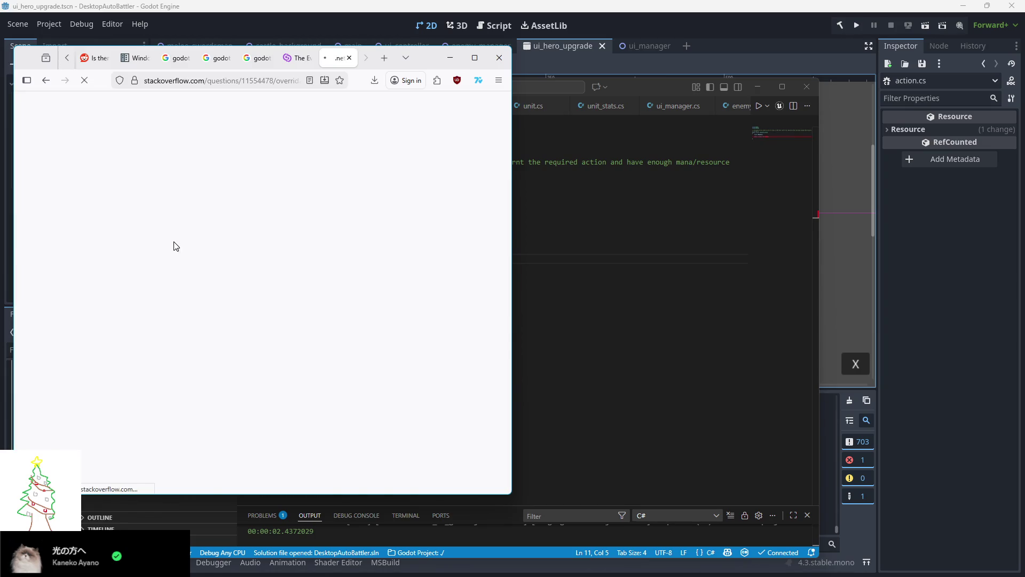
scroll(208, 245, down, 6)
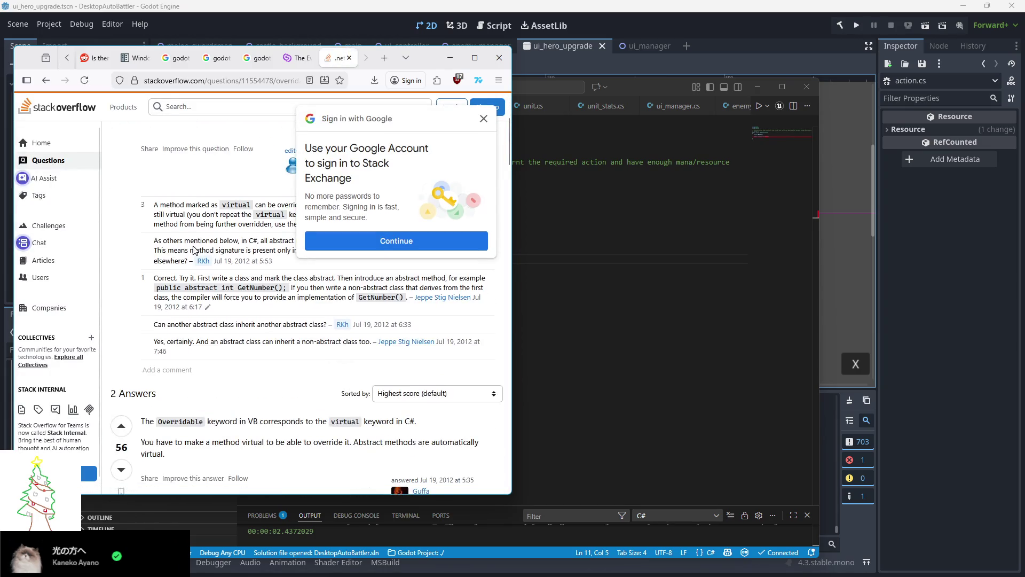
scroll(164, 227, up, 1)
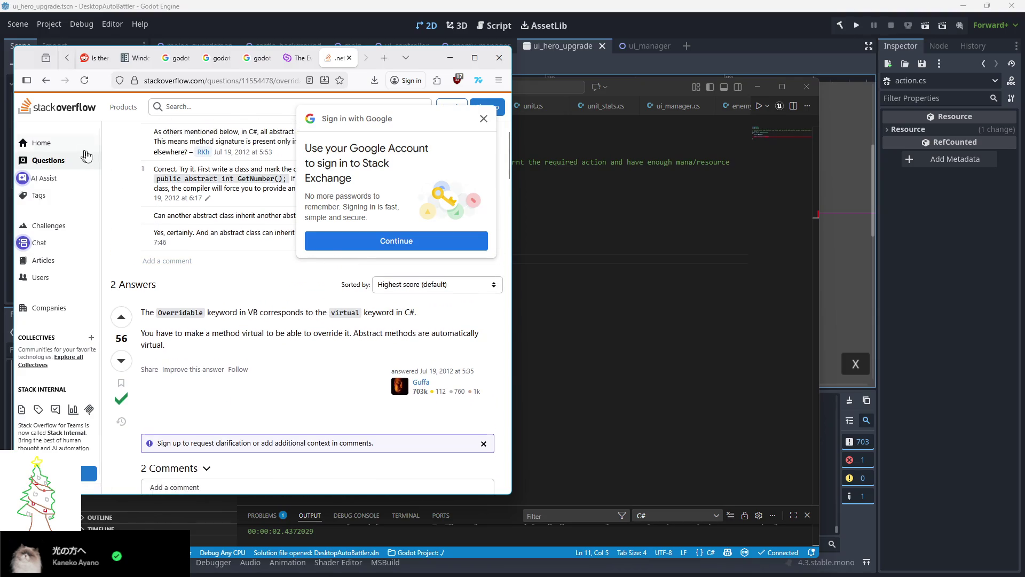
key(alt+Left)
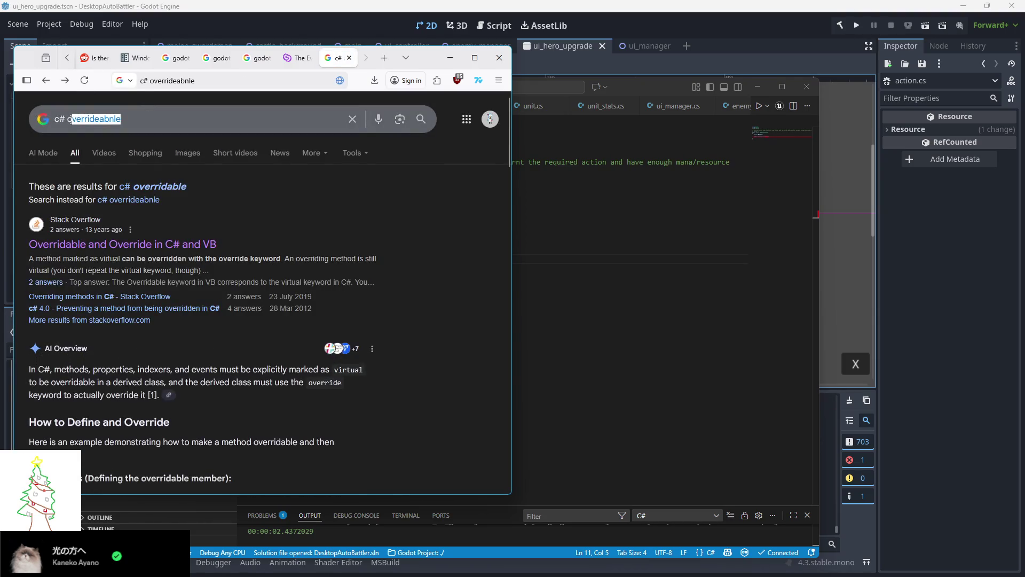
Search 'c# override' and read the Microsoft Learn override reference's Shape/Square example
double_click(145, 114)
text(over)
key(Return)
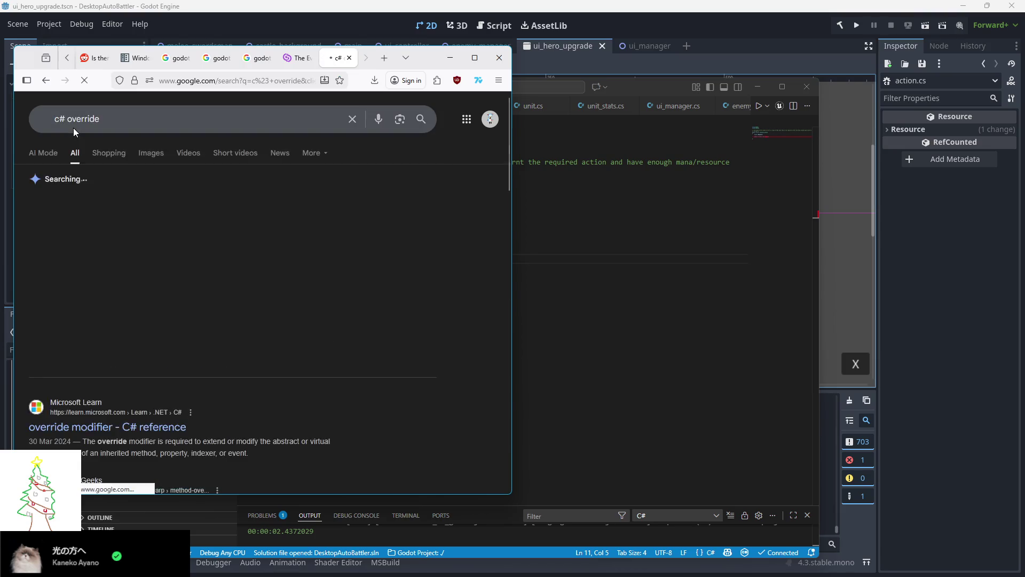
scroll(123, 252, down, 2)
scroll(122, 345, down, 4)
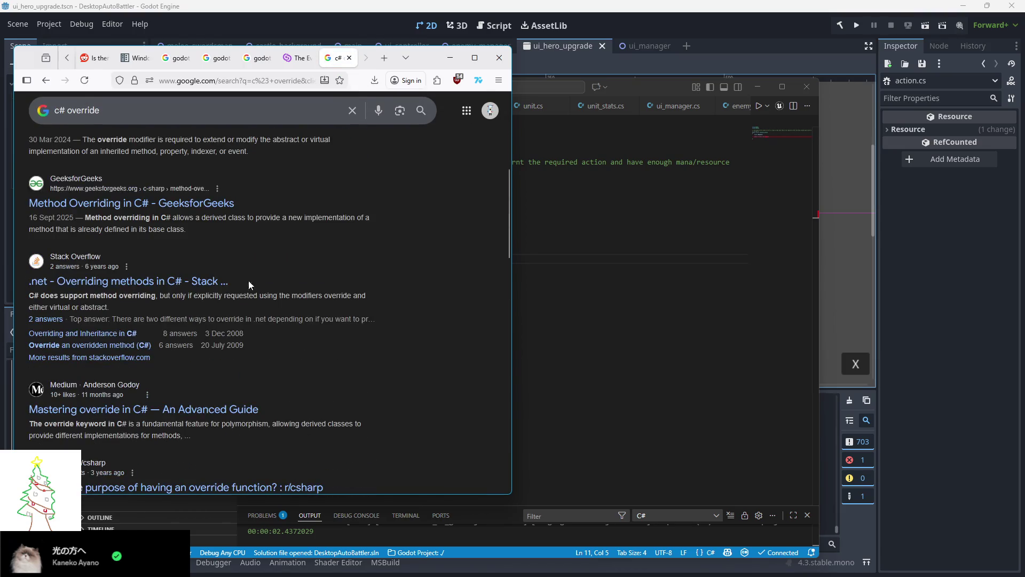
scroll(248, 280, down, 5)
scroll(147, 316, up, 10)
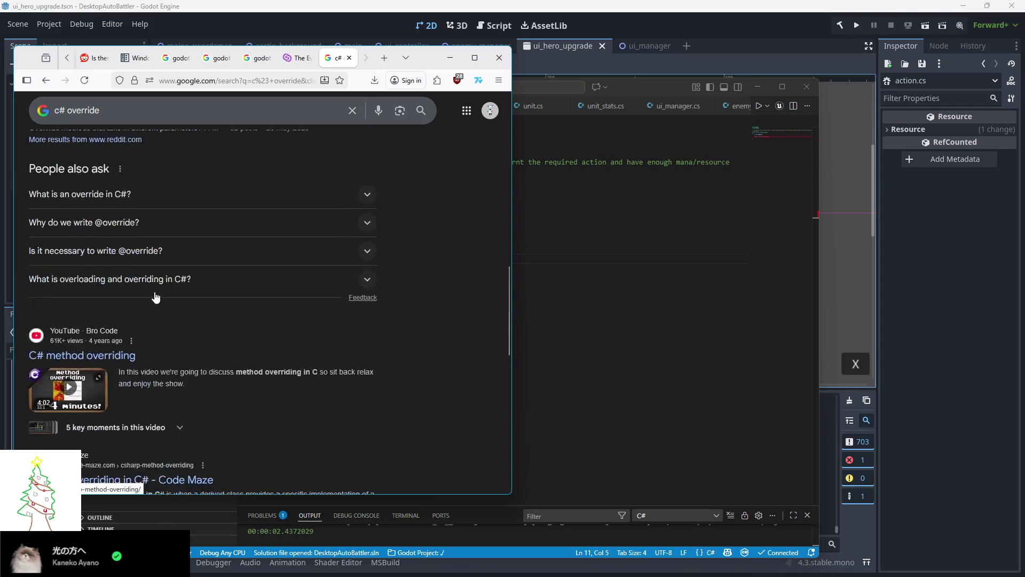
scroll(146, 297, down, 3)
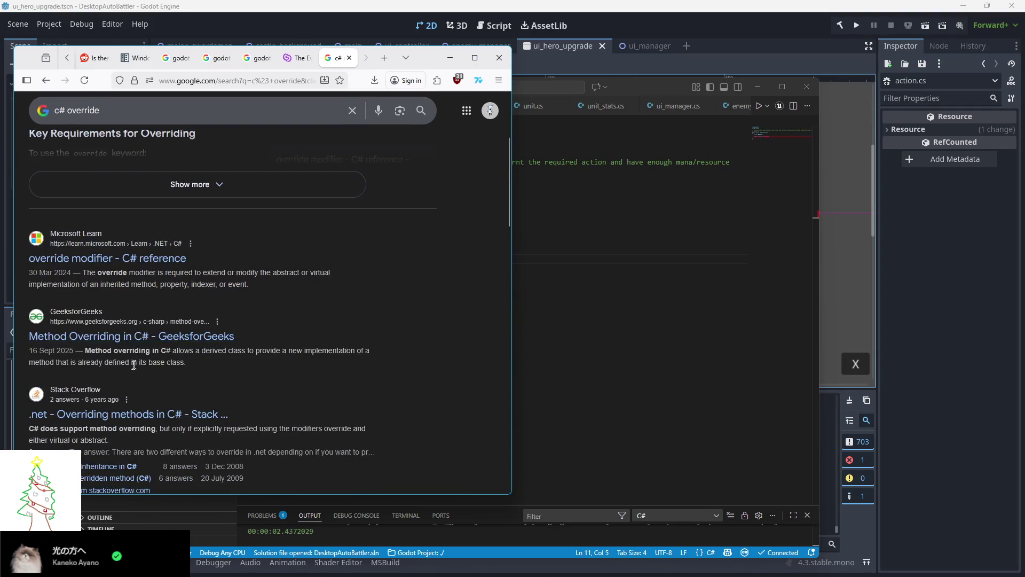
click(114, 261)
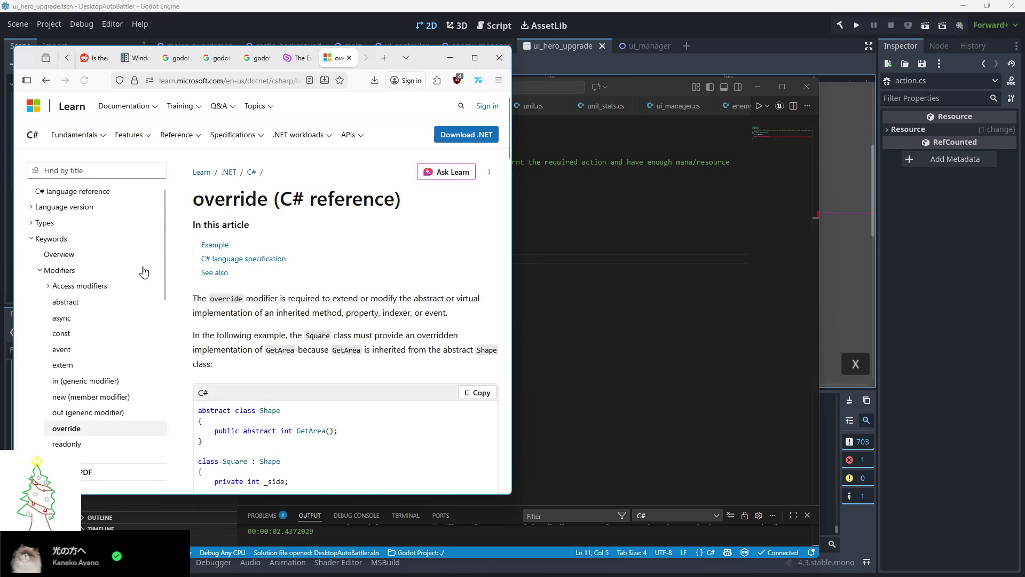
scroll(272, 305, down, 2)
scroll(278, 313, down, 3)
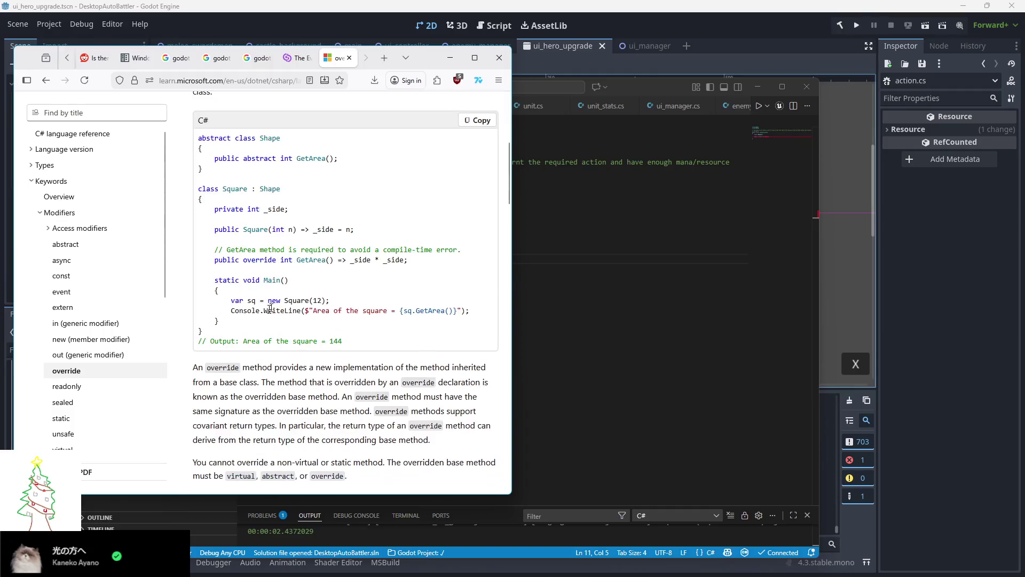
click(46, 80)
Search 'c# override structs' and open the Stack Overflow thread on overriding Equals
click(134, 110)
text(structs)
key(Return)
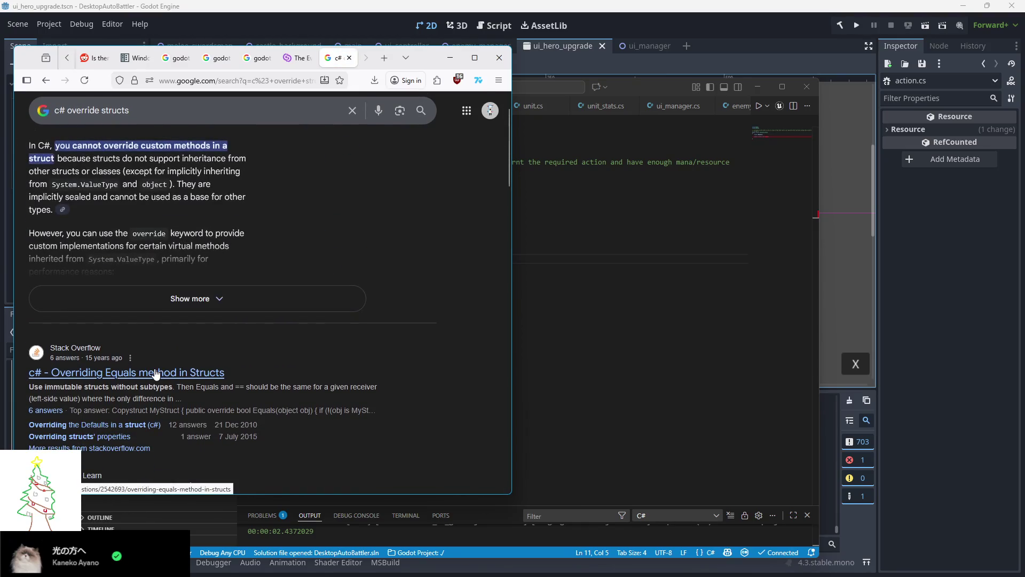
click(167, 373)
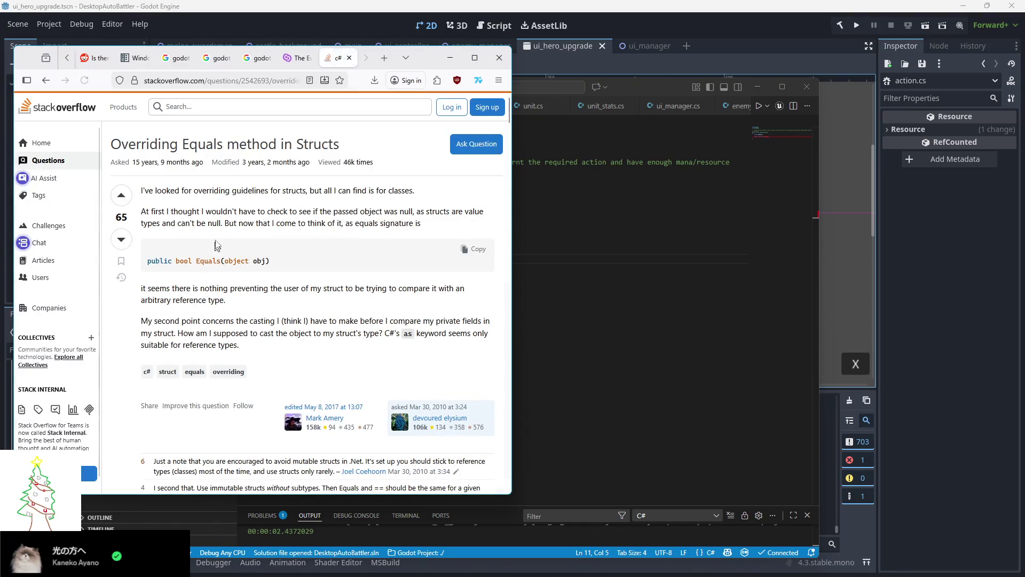
click(483, 118)
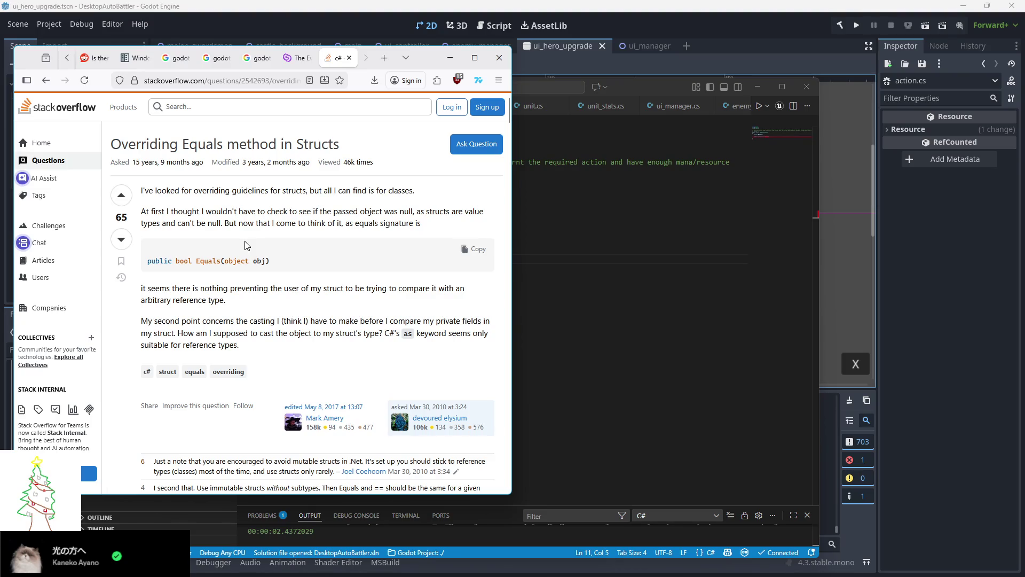
Read through the thread's answers, then go back to the search results
scroll(247, 245, down, 1)
scroll(247, 245, down, 8)
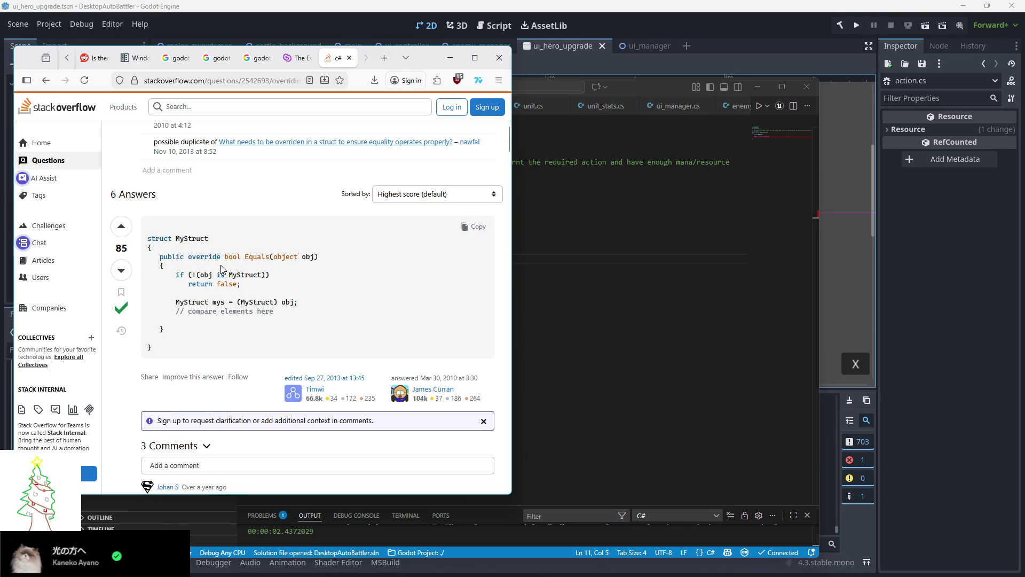
scroll(221, 269, down, 1)
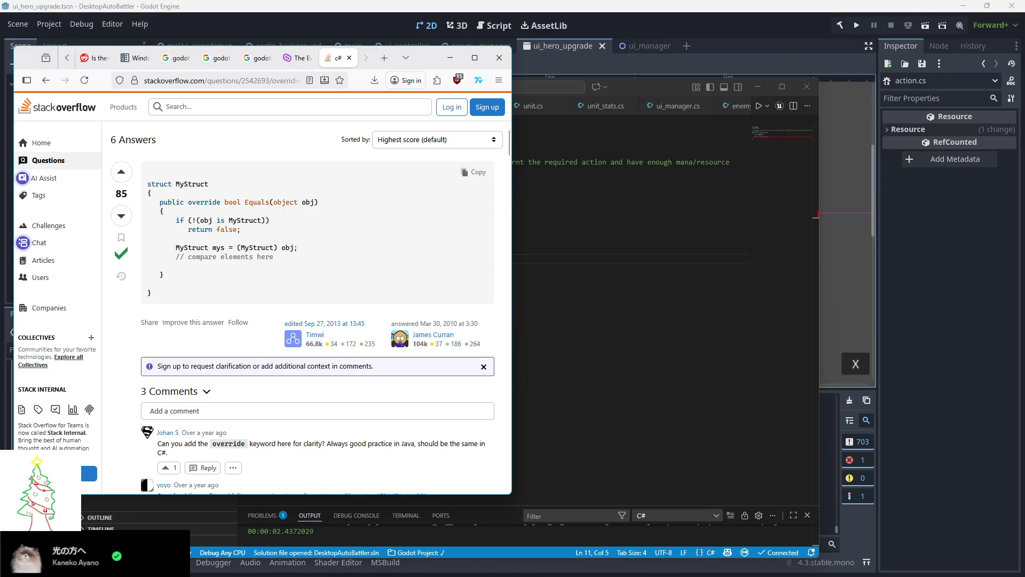
scroll(233, 256, down, 1)
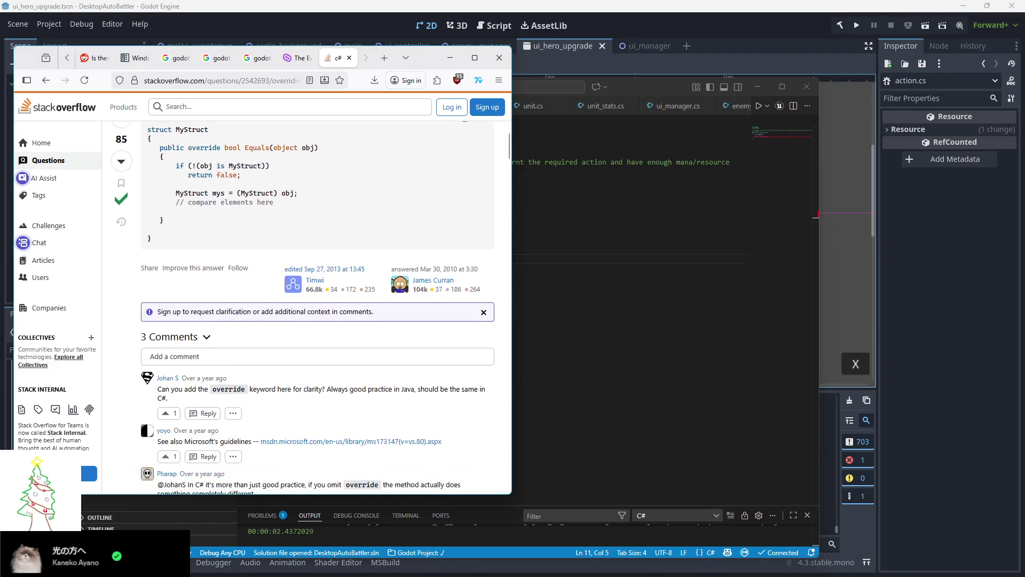
scroll(235, 258, down, 4)
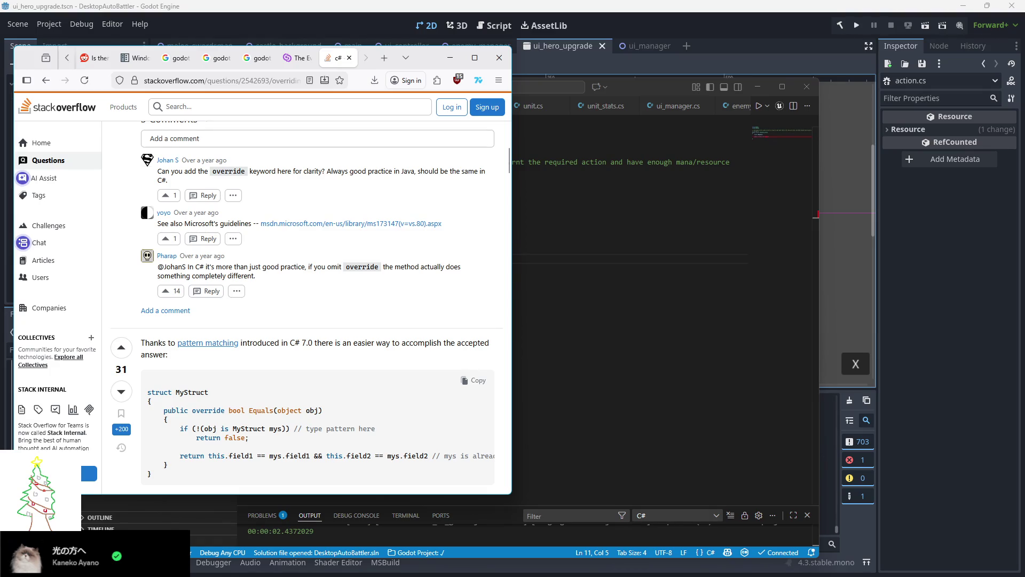
scroll(229, 262, down, 3)
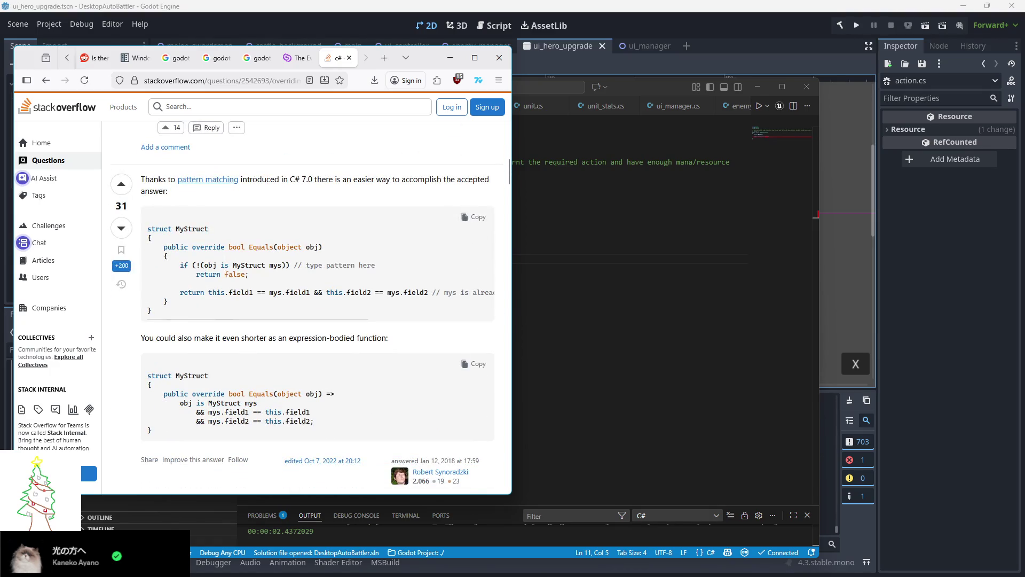
scroll(224, 269, down, 3)
scroll(224, 270, down, 7)
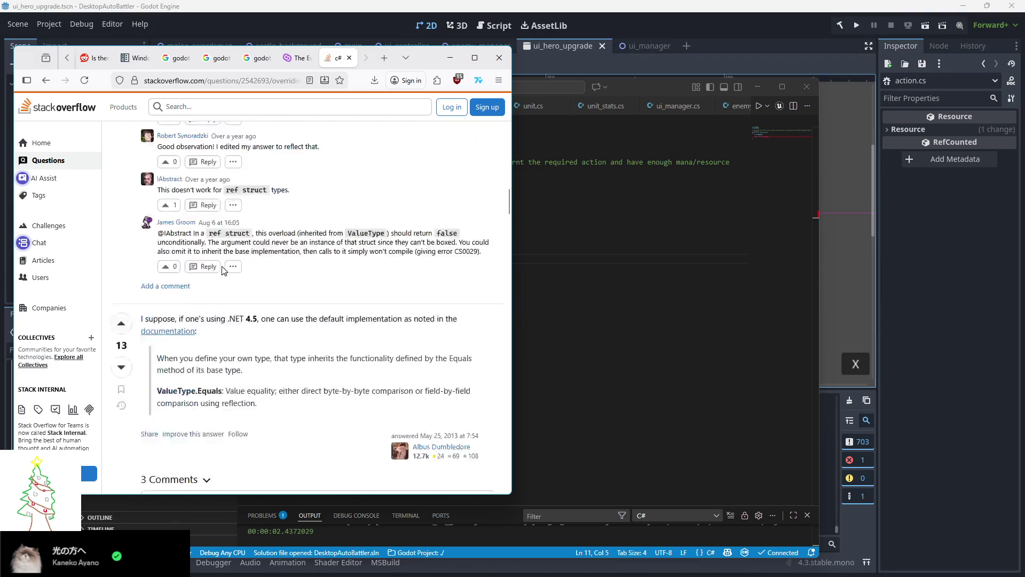
scroll(224, 270, down, 3)
scroll(224, 271, up, 12)
scroll(224, 271, up, 7)
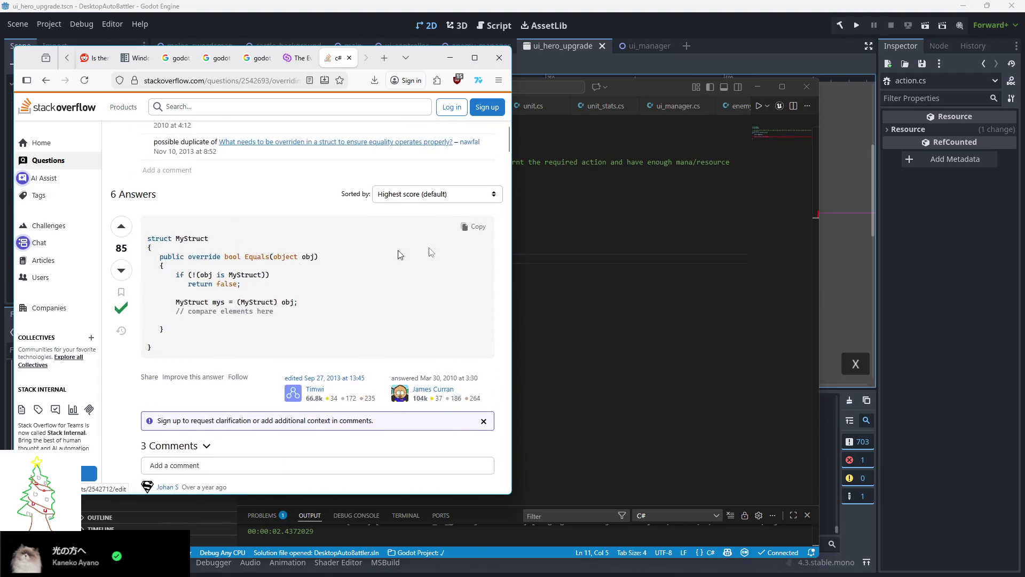
click(46, 82)
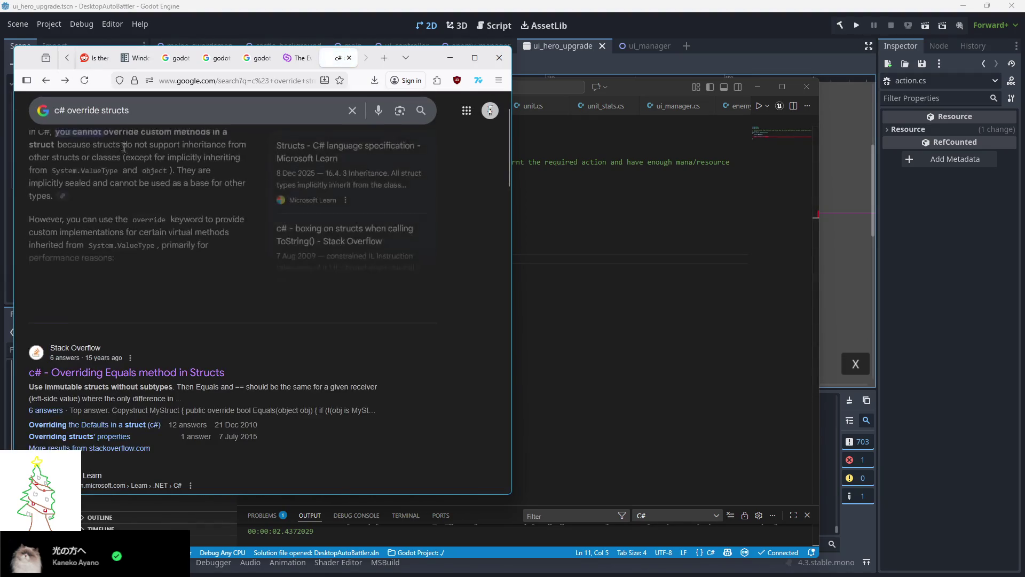
double_click(92, 119)
Search Google for 'c# virtual or abstract structs' and read the expanded AI Overview
right_click(94, 135)
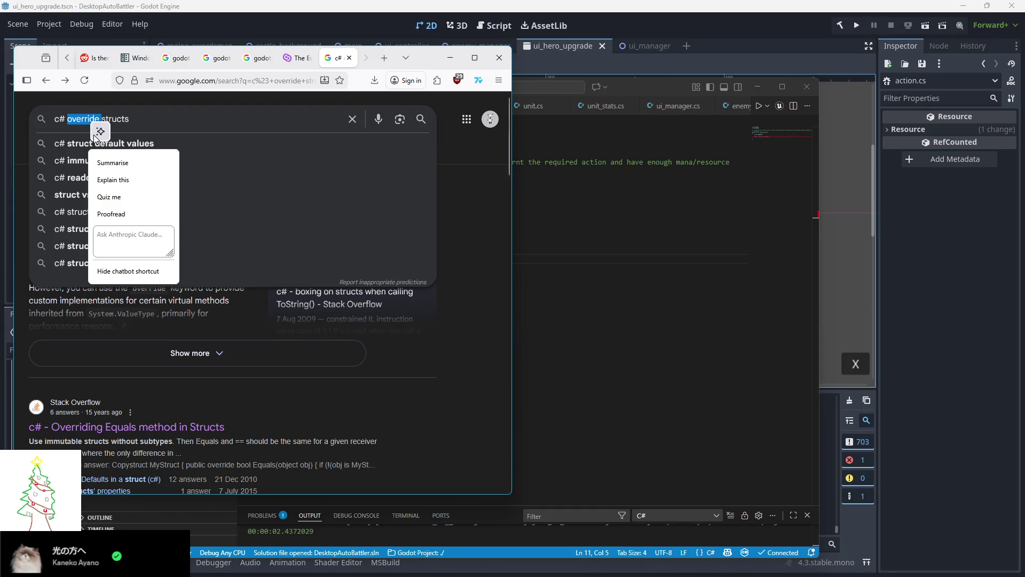
key(Escape)
text(virtual or)
text( abstract)
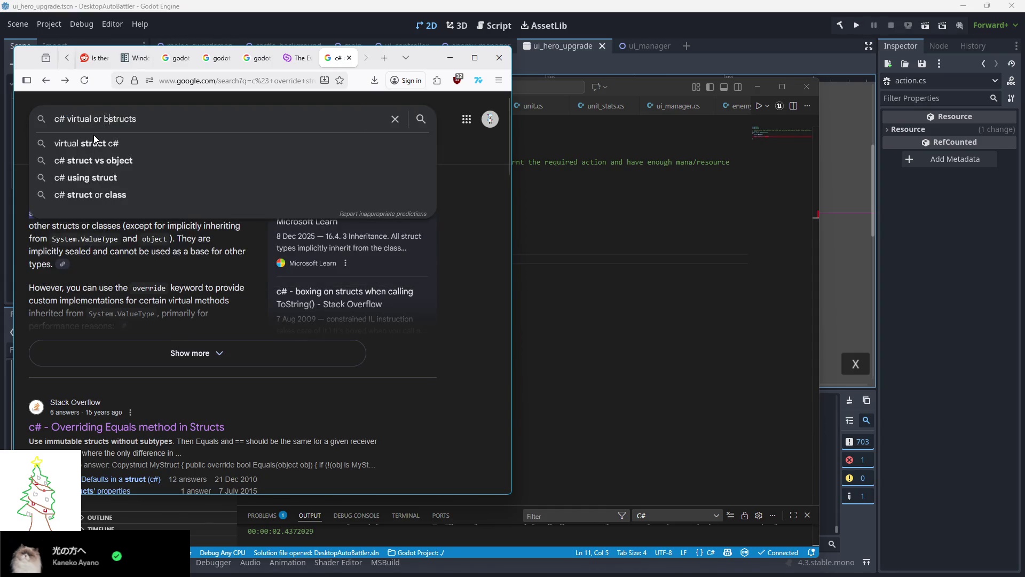
key(Return)
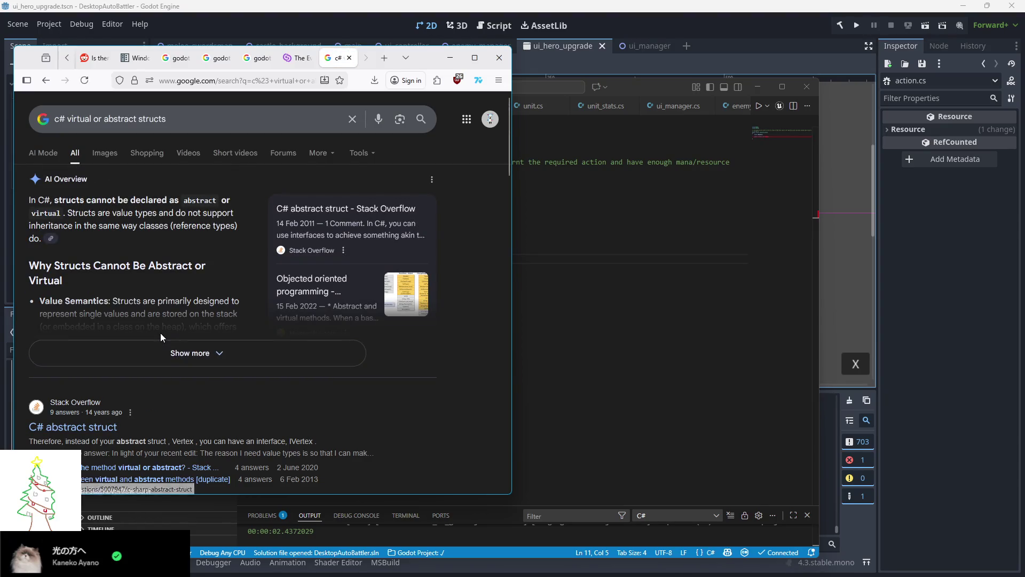
click(149, 355)
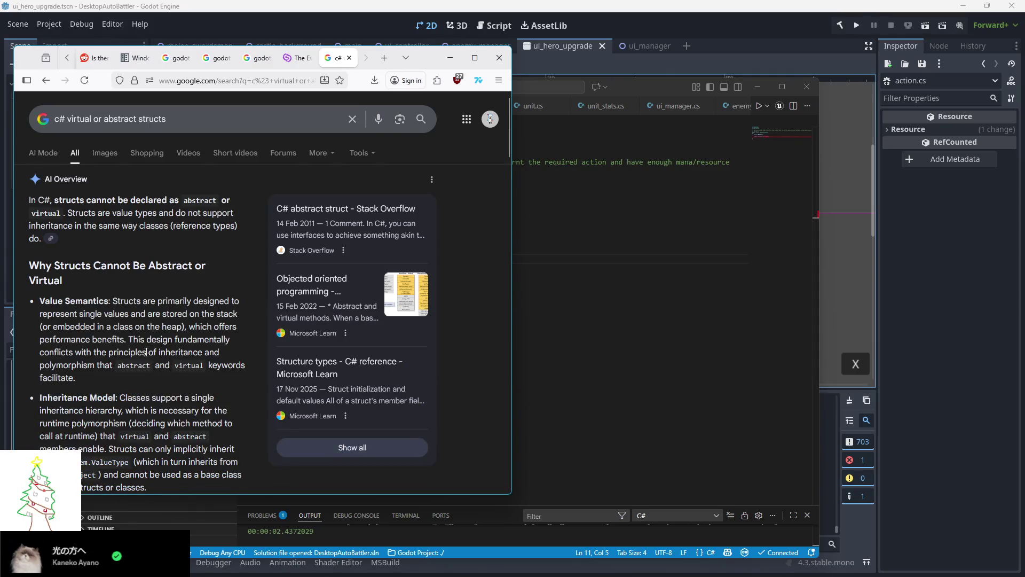
scroll(141, 352, down, 1)
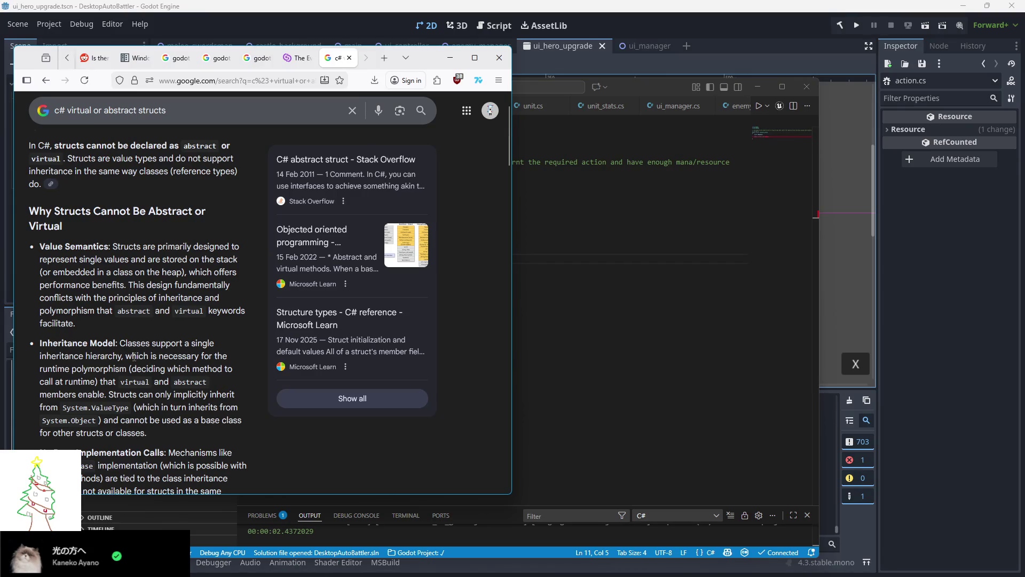
scroll(144, 311, up, 1)
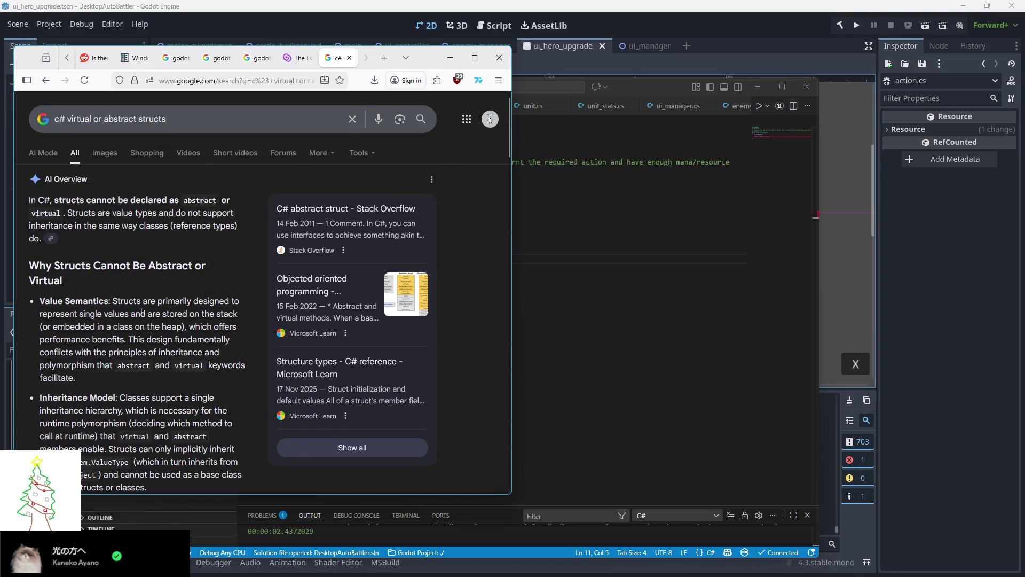
Back in the code editor, delete the virtual modifier from the Cast method
click(554, 211)
double_click(334, 249)
key(Delete)
key(Delete)
Replace Cast's trailing semicolon with an empty '{}' body and save action.cs
click(372, 252)
key(BackSpace)
text({};)
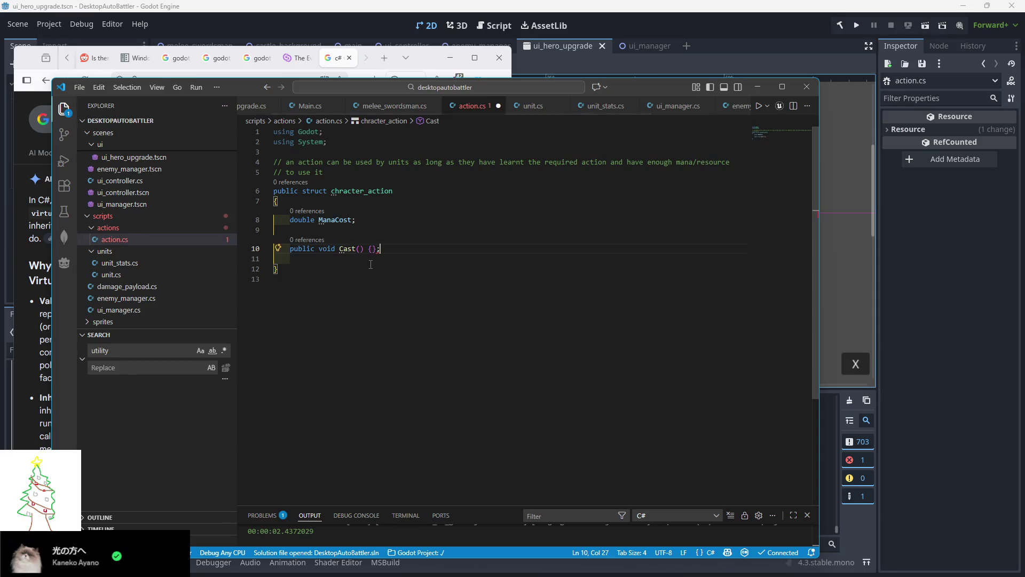
key(Down)
key(ctrl+s)
Add a 'public struct fireball : chracter_action' with an empty body below the base struct
key(Down)
key(Return)
key(Return)
text(publi)
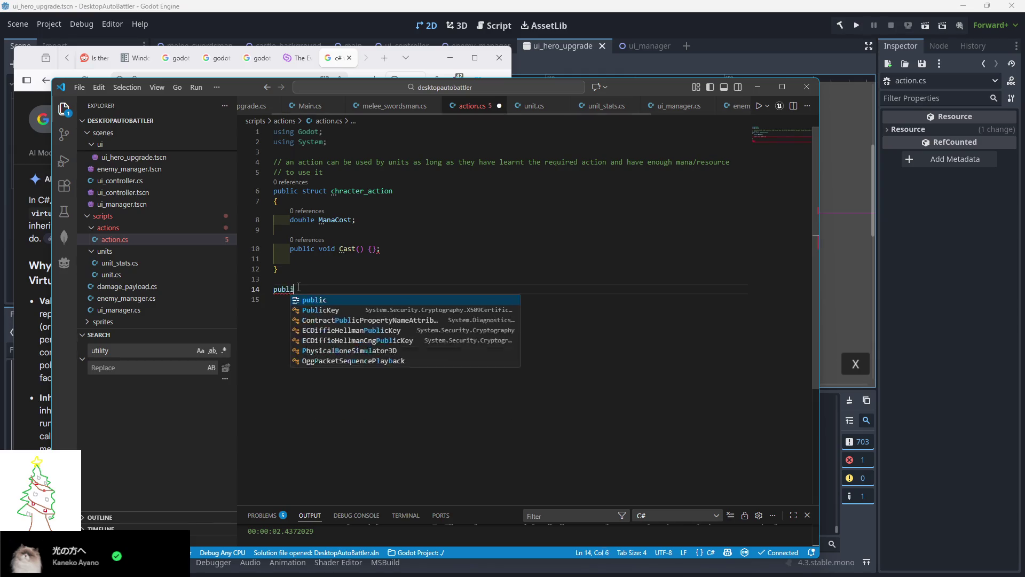
text(c struct f)
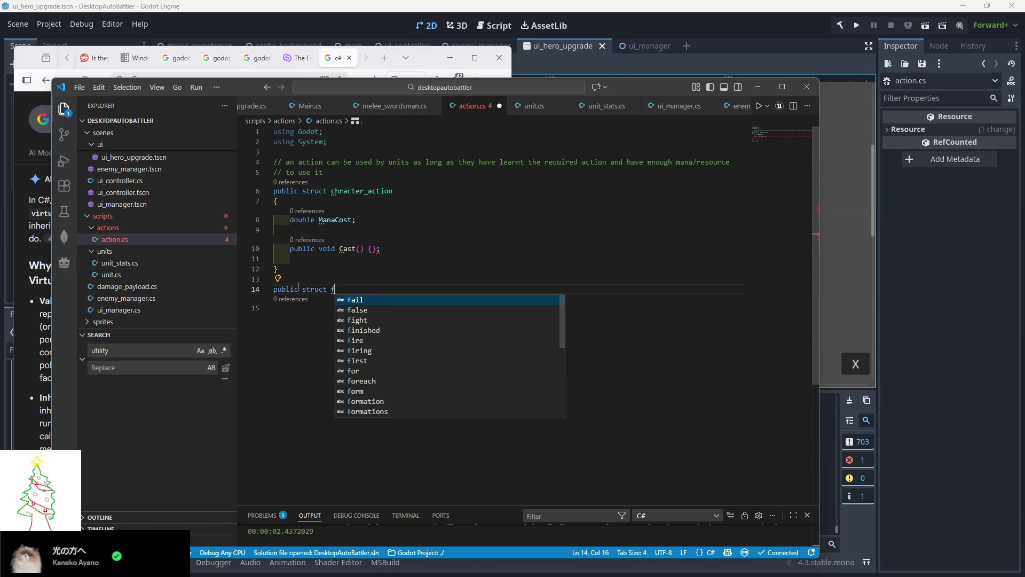
text(ireball : c)
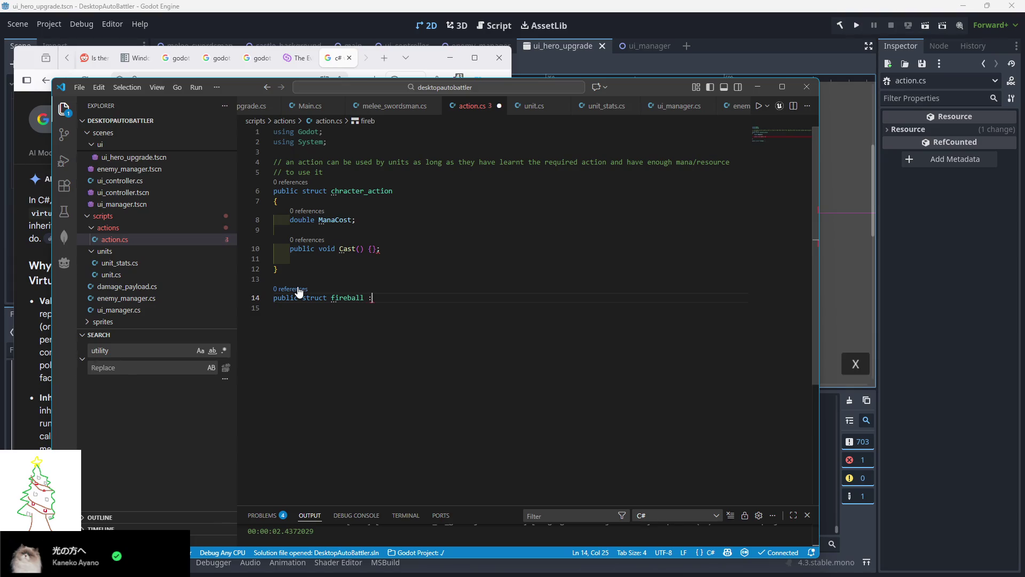
key(Tab)
key(Return)
text({)
key(Return)
Remove the stray semicolon after Cast's body and inspect the not-an-interface error on fireball
click(376, 251)
key(BackSpace)
click(423, 276)
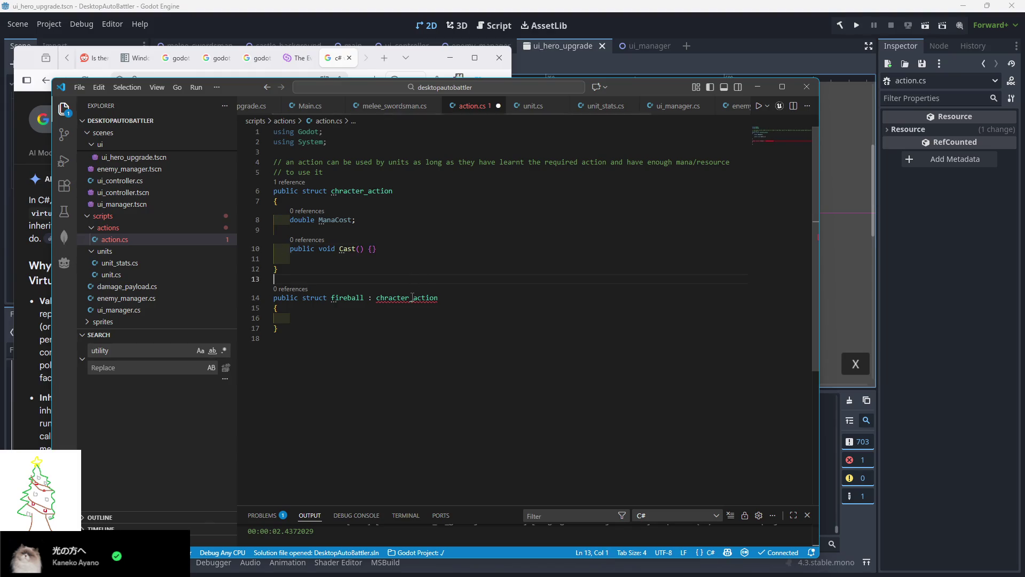
mouse_move(412, 297)
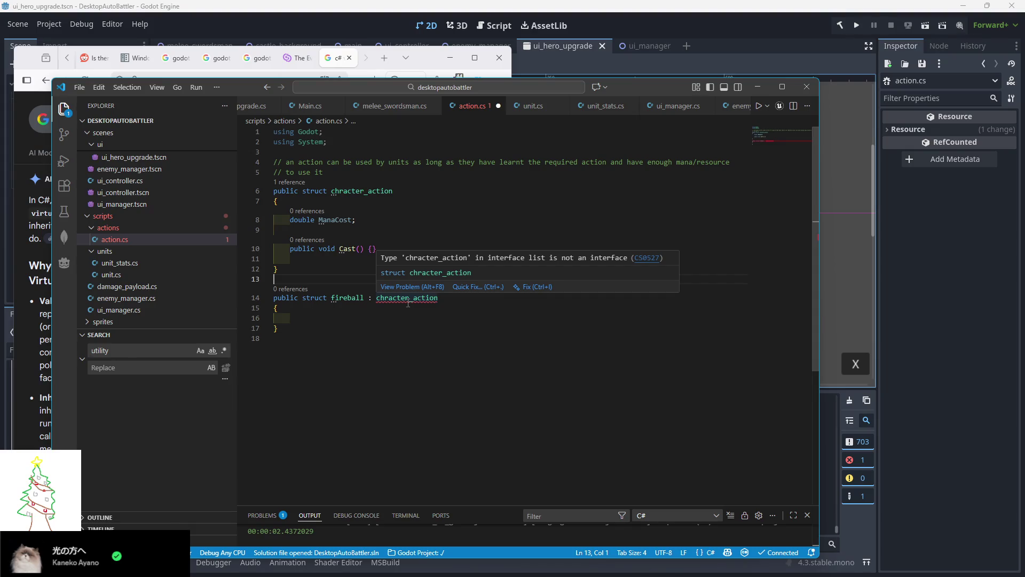
click(394, 107)
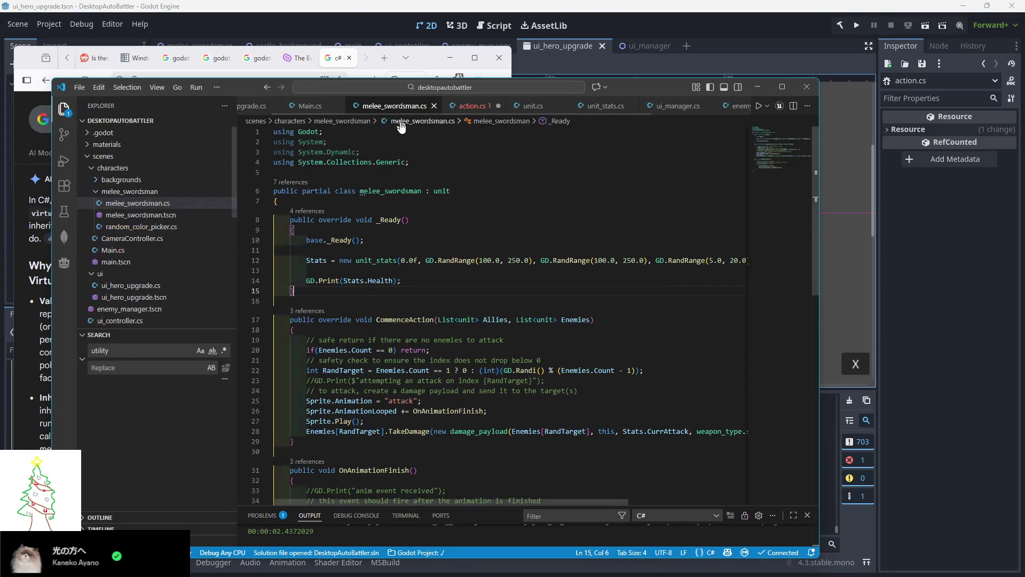
click(465, 106)
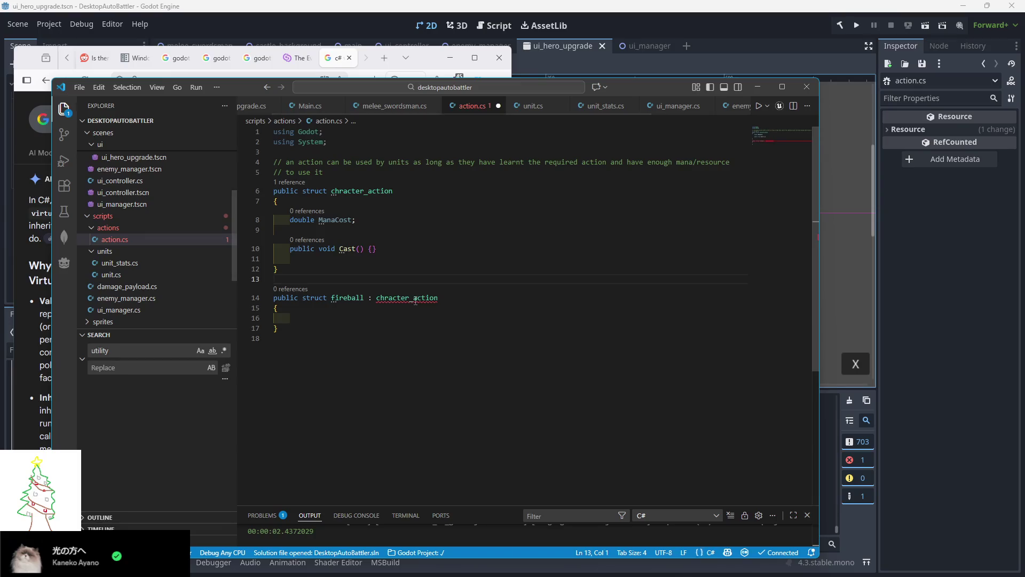
mouse_move(415, 301)
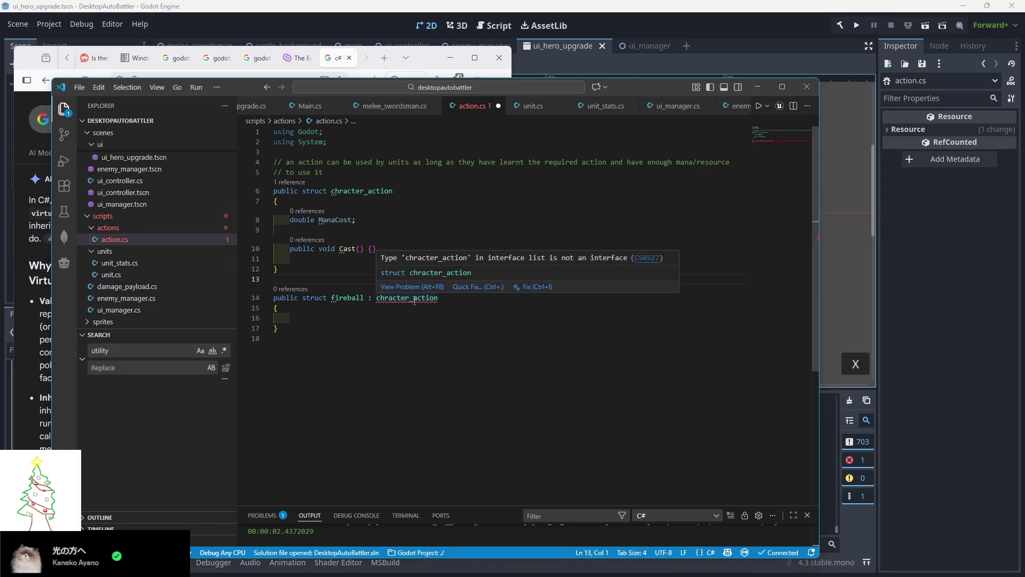